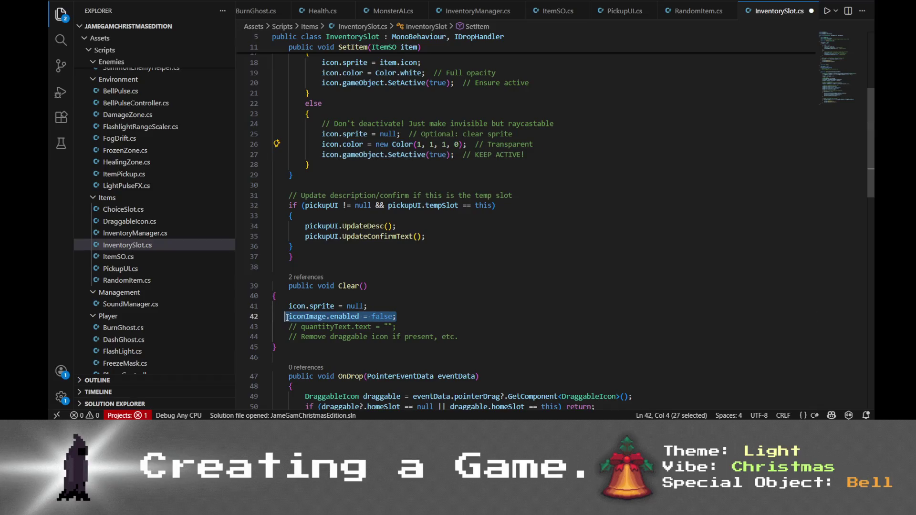
- Replace the icon-disabling line in Clear() with a transparent, active icon and save InventorySlot.cs
{"action": "key", "text": "ctrl+v"}
{"action": "key", "text": "ctrl+s"}
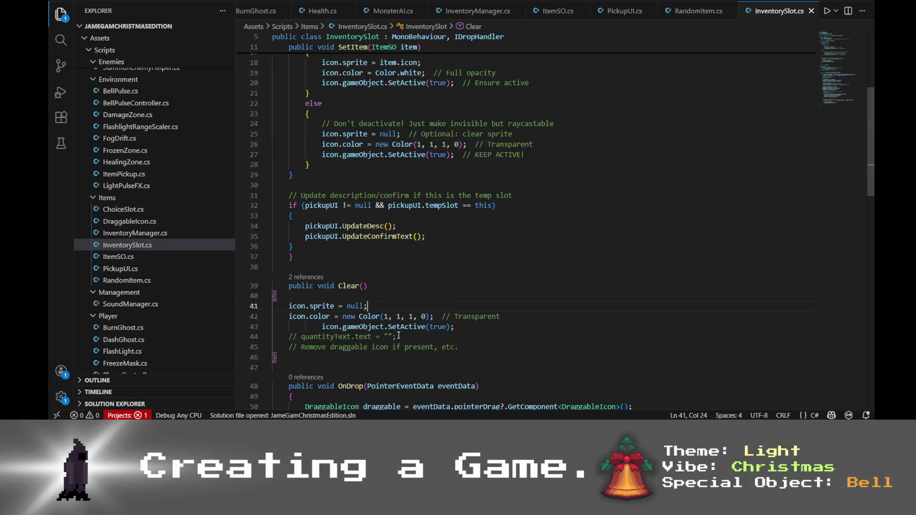
{"action": "key", "text": "alt+Tab"}
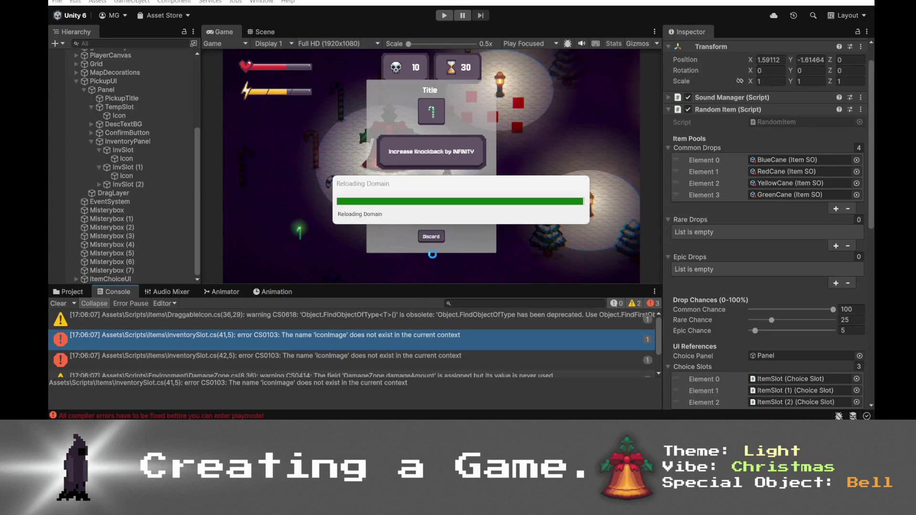
{"action": "key", "text": "alt+Tab"}
{"action": "scroll", "coordinate": [423, 255], "scroll_direction": "up", "scroll_amount": 3}
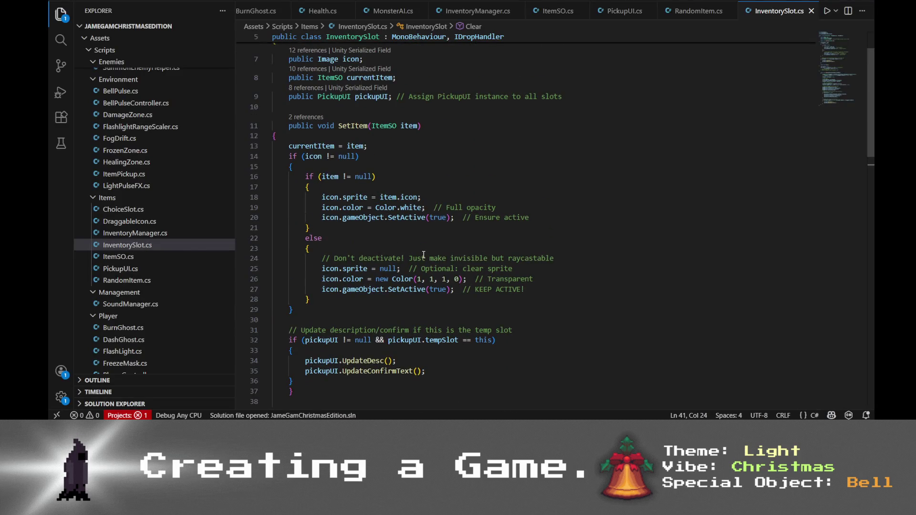
{"action": "scroll", "coordinate": [491, 211], "scroll_direction": "down", "scroll_amount": 6}
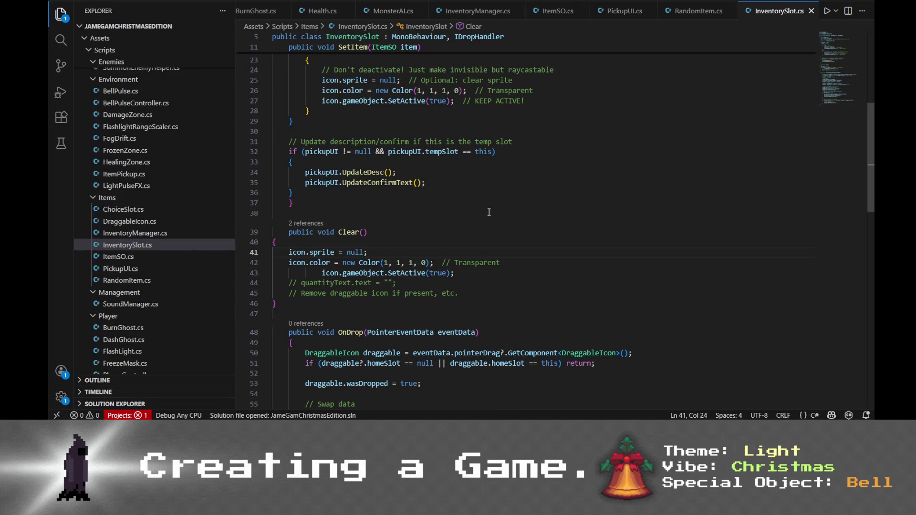
{"action": "key", "text": "alt+Tab"}
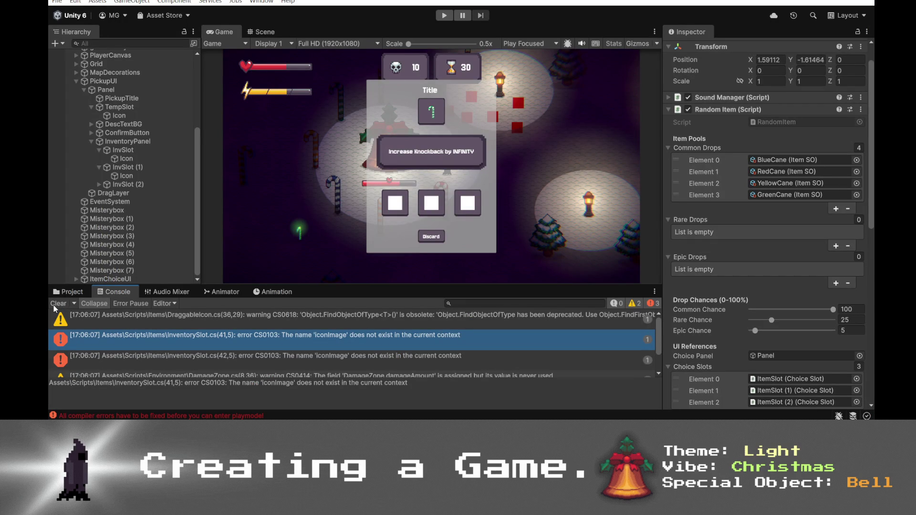
- In Play mode, pick a candy cane reward, drag it into the middle inventory slot and confirm
{"action": "left_click", "coordinate": [443, 15]}
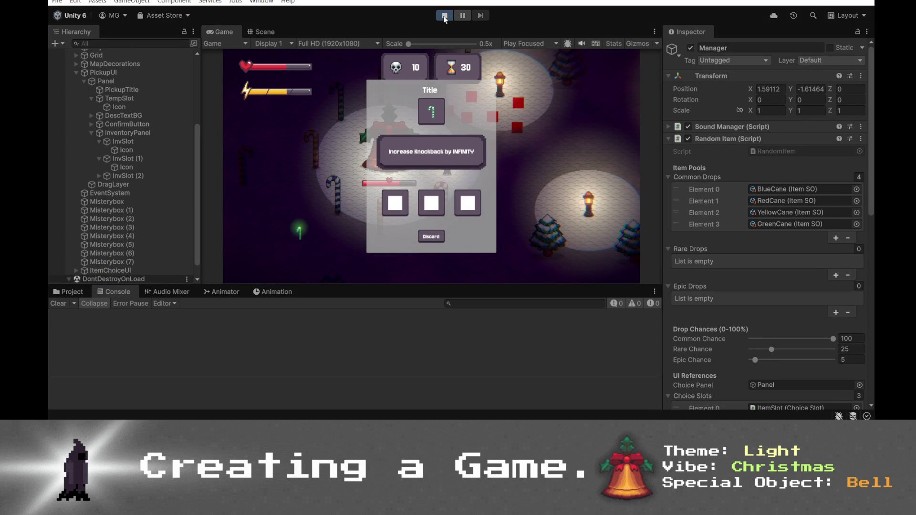
{"action": "scroll", "coordinate": [128, 129], "scroll_direction": "up", "scroll_amount": 3}
{"action": "left_click", "coordinate": [127, 137]}
{"action": "left_click", "coordinate": [690, 48]}
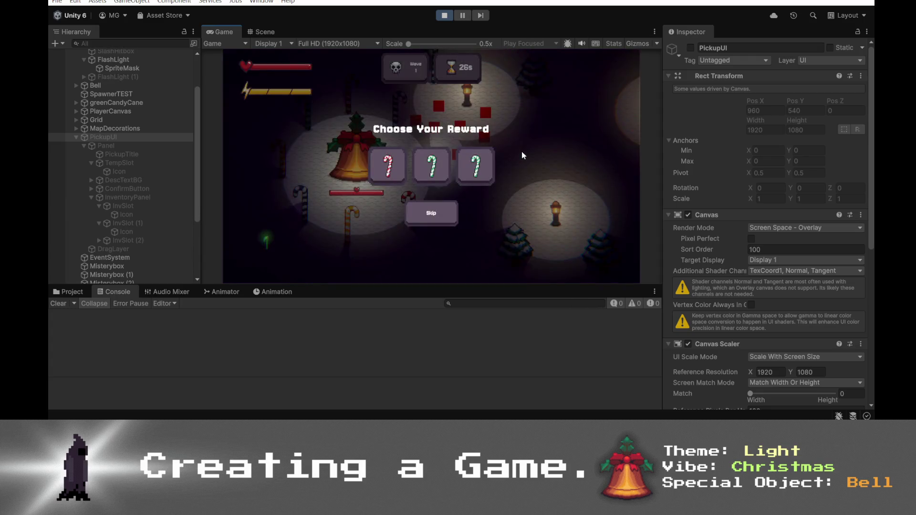
{"action": "left_click", "coordinate": [414, 162]}
{"action": "left_click_drag", "start_coordinate": [432, 111], "coordinate": [432, 203]}
{"action": "left_click", "coordinate": [438, 236]}
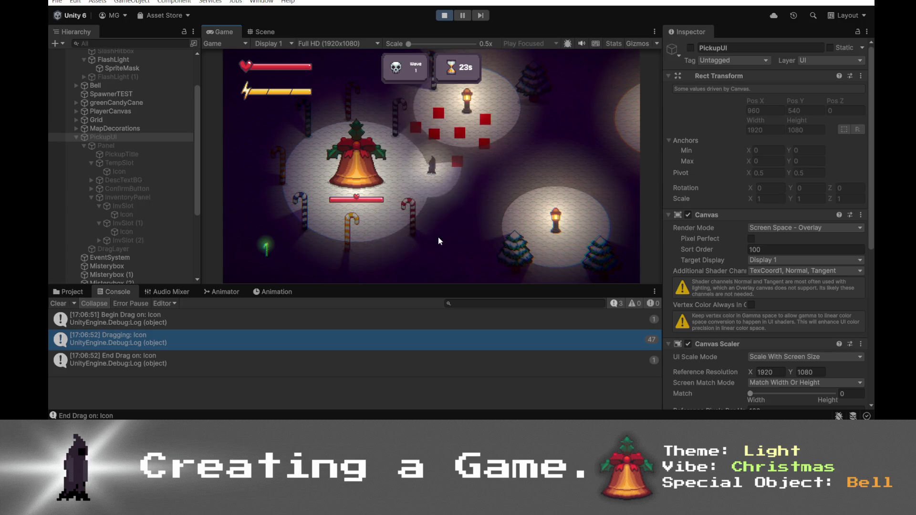
- Walk the player, toggle the PickupUI panel, and choose the middle Green Candy Cane reward
{"action": "key", "text": "s"}
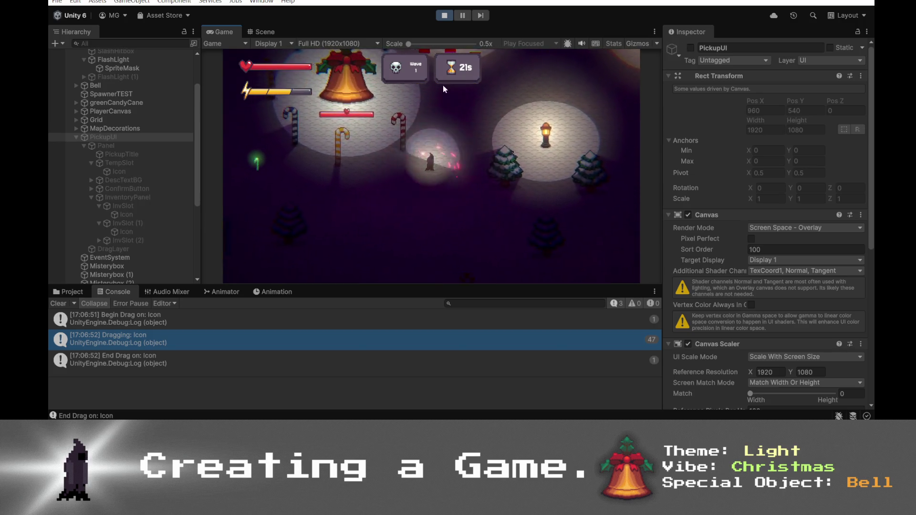
{"action": "left_click", "coordinate": [461, 181]}
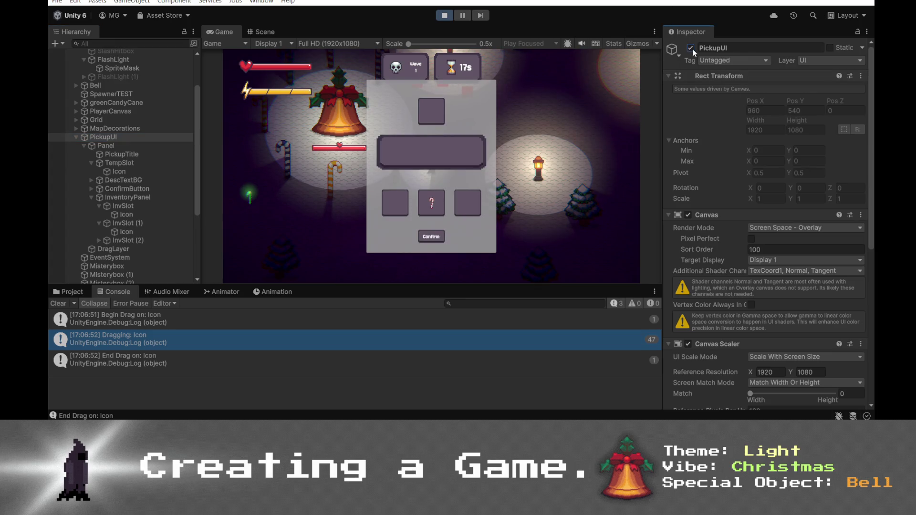
{"action": "left_click", "coordinate": [691, 48]}
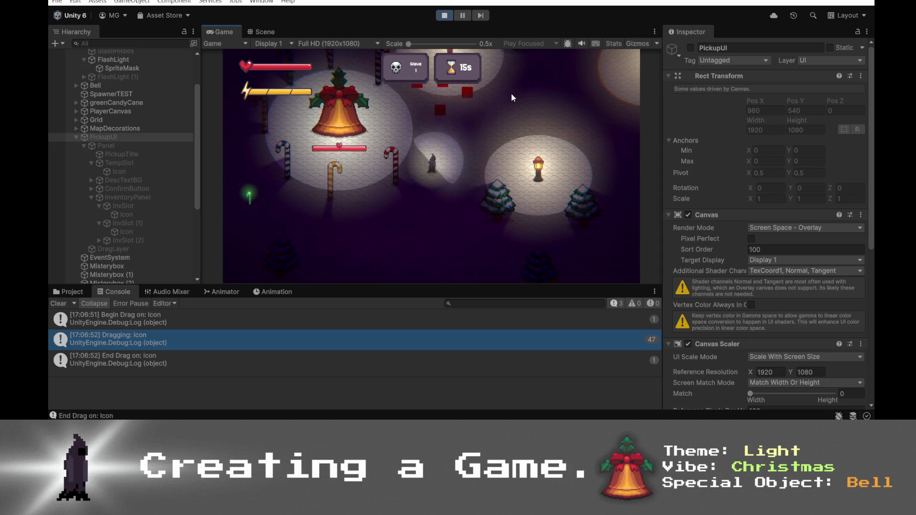
{"action": "key", "text": "w"}
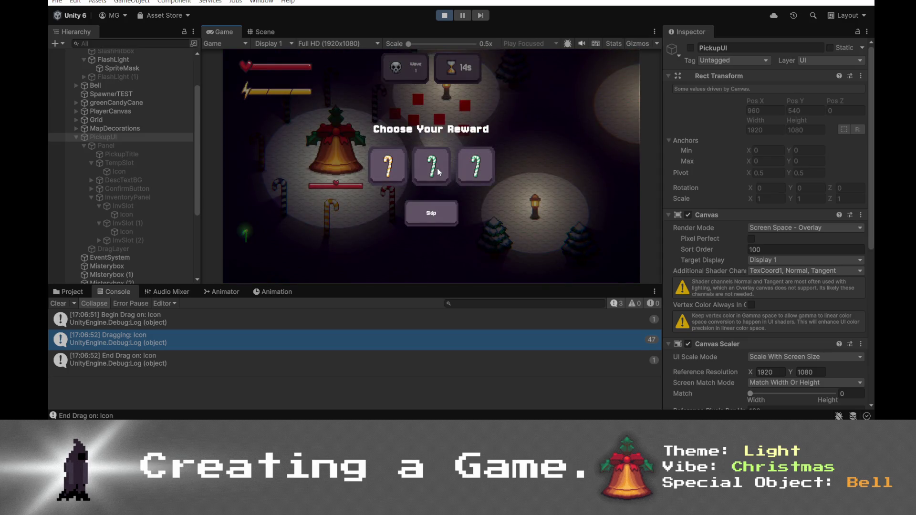
{"action": "left_click", "coordinate": [438, 171]}
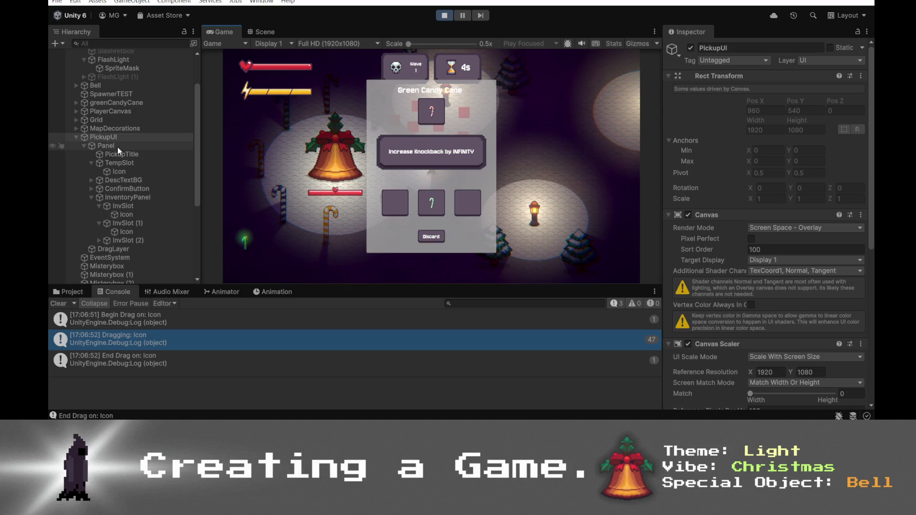
- Drag the candy cane icon out of the temp slot and let it snap back
{"action": "scroll", "coordinate": [712, 214], "scroll_direction": "down", "scroll_amount": 6}
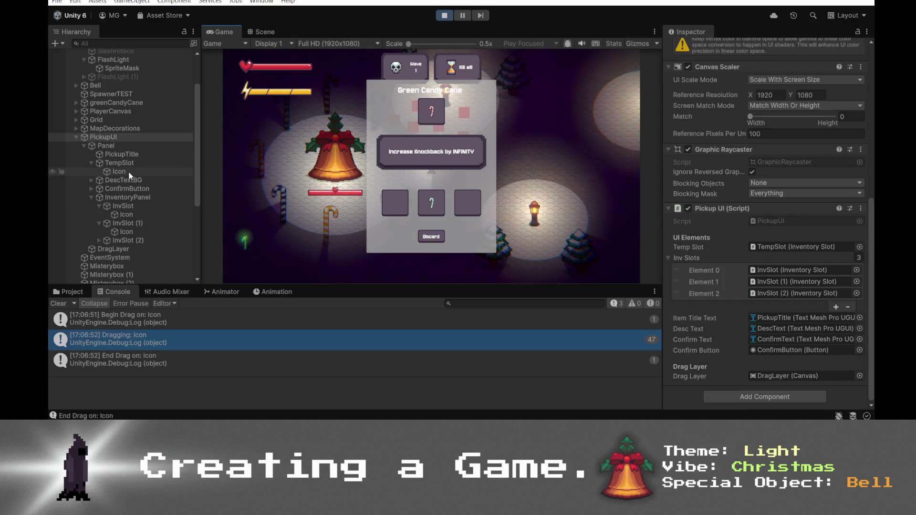
{"action": "left_click", "coordinate": [136, 210]}
{"action": "left_click", "coordinate": [146, 223]}
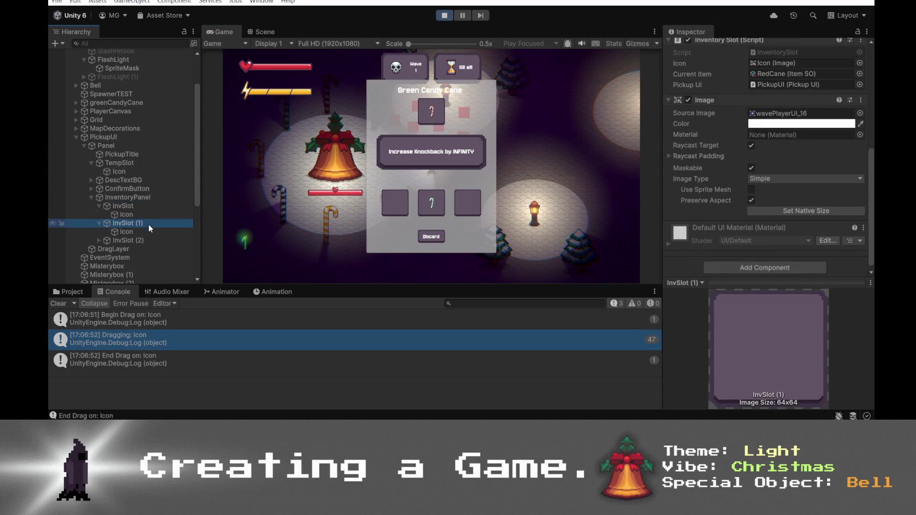
{"action": "scroll", "coordinate": [701, 214], "scroll_direction": "up", "scroll_amount": 5}
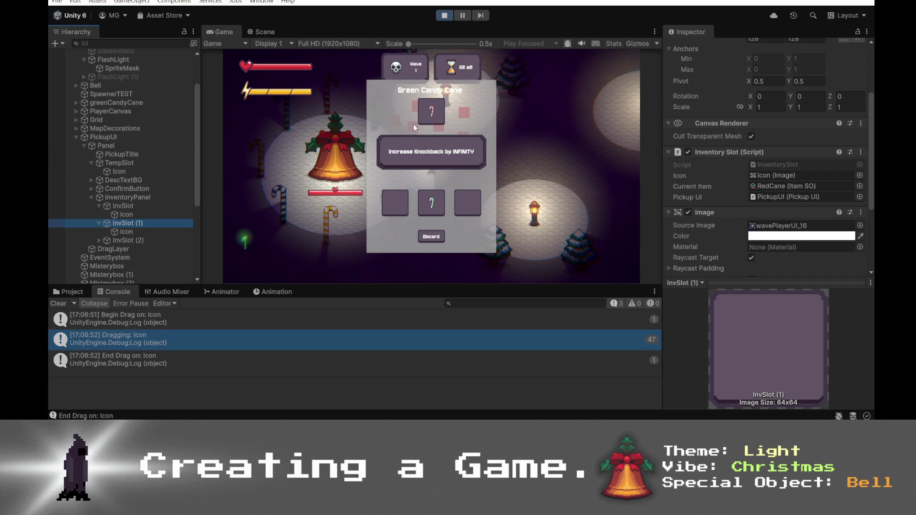
{"action": "left_click_drag", "start_coordinate": [431, 112], "coordinate": [433, 121]}
{"action": "left_click_drag", "start_coordinate": [434, 121], "coordinate": [434, 121]}
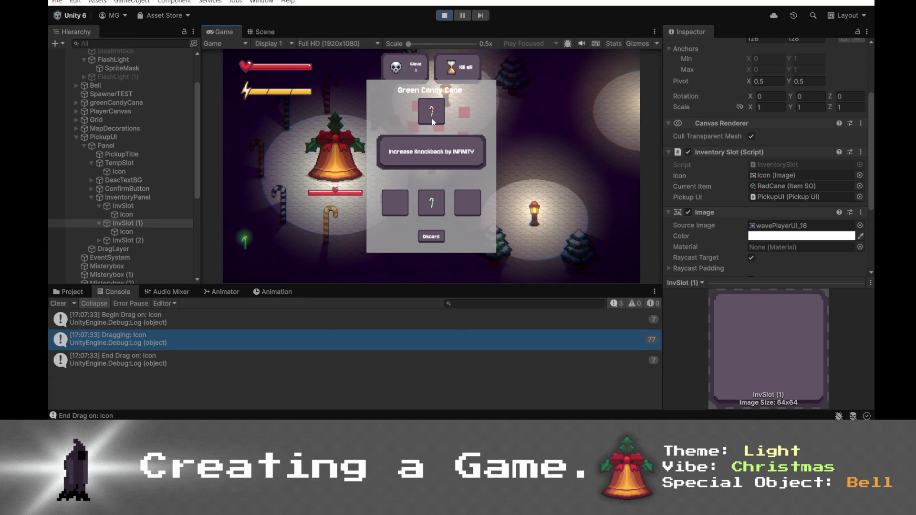
- Inspect the temp slot's Icon and open the Icon object that InvSlot (1) references
{"action": "left_click", "coordinate": [170, 171]}
{"action": "scroll", "coordinate": [745, 221], "scroll_direction": "down", "scroll_amount": 5}
{"action": "scroll", "coordinate": [742, 218], "scroll_direction": "up", "scroll_amount": 5}
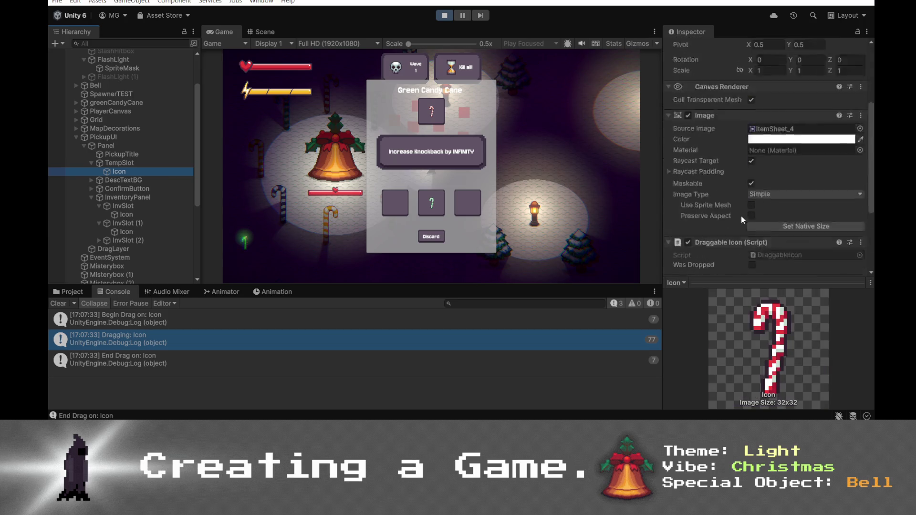
{"action": "left_click", "coordinate": [157, 223]}
{"action": "scroll", "coordinate": [747, 227], "scroll_direction": "down", "scroll_amount": 4}
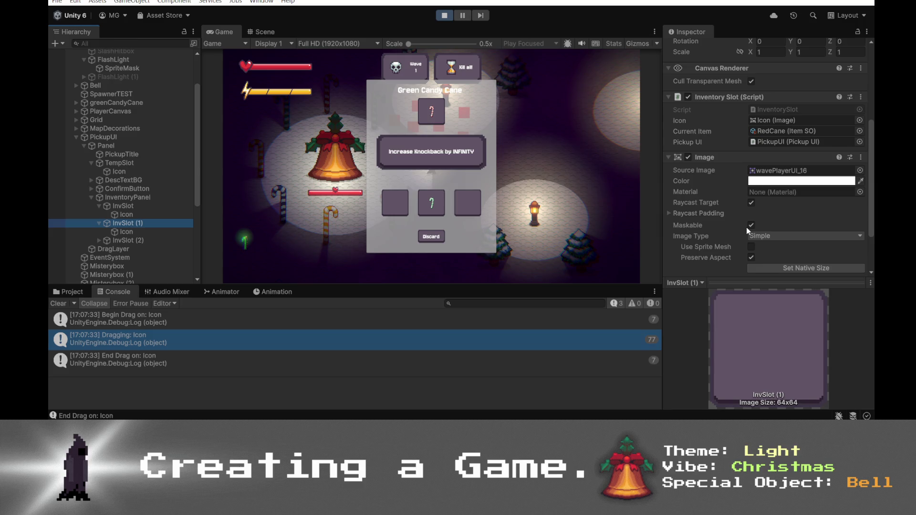
{"action": "left_click", "coordinate": [782, 122]}
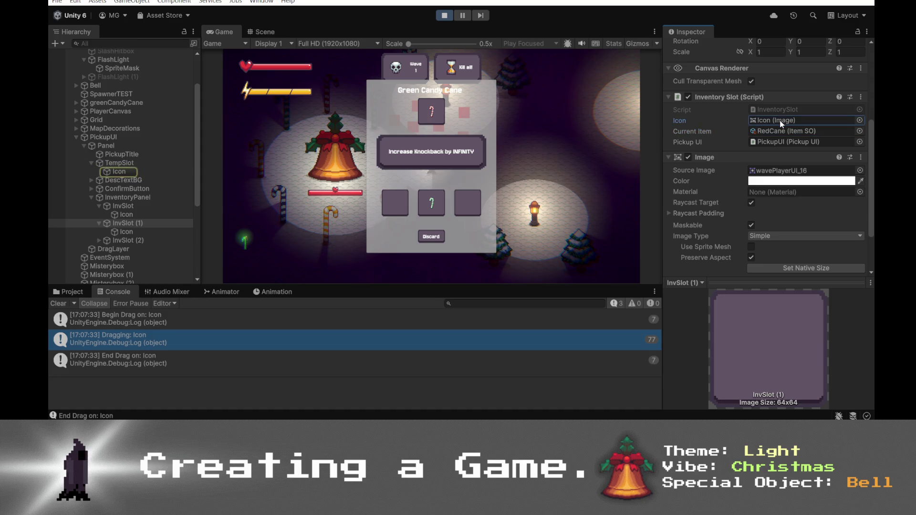
{"action": "double_click", "coordinate": [781, 121]}
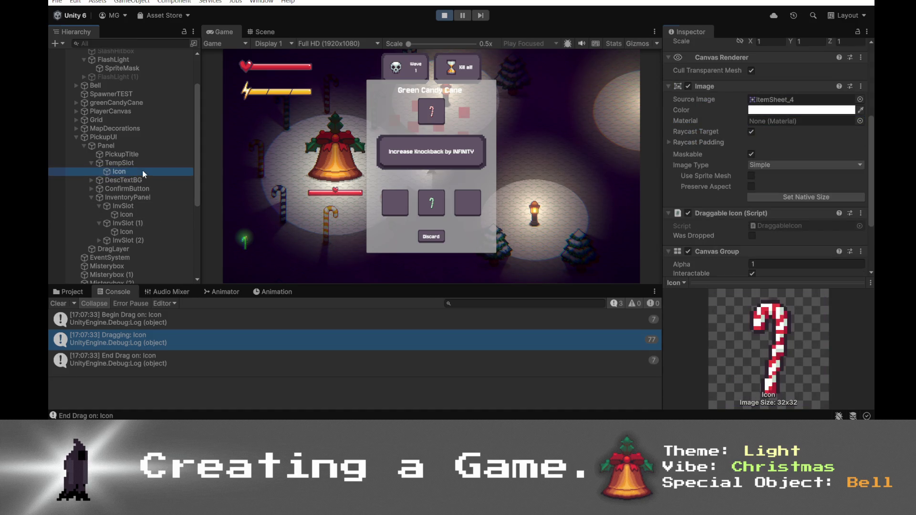
- During play, check which Icon InvSlot, InvSlot (1) and TempSlot each reference
{"action": "left_click", "coordinate": [146, 214]}
{"action": "left_click", "coordinate": [145, 206]}
{"action": "left_click", "coordinate": [162, 214]}
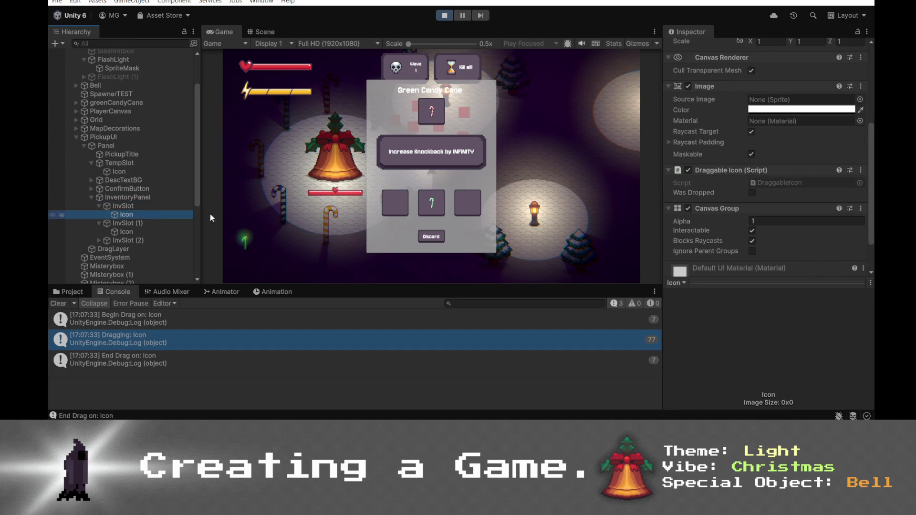
{"action": "scroll", "coordinate": [757, 162], "scroll_direction": "down", "scroll_amount": 3}
{"action": "key", "text": "Up"}
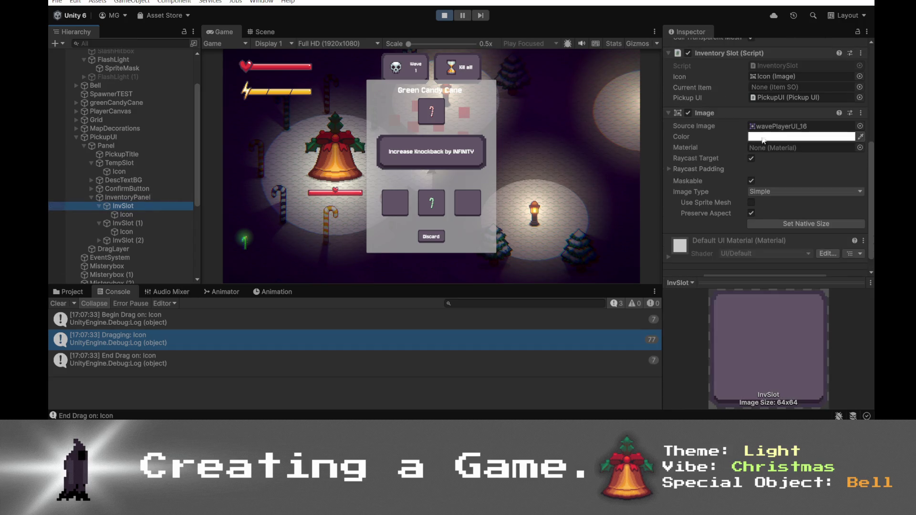
{"action": "left_click", "coordinate": [774, 77]}
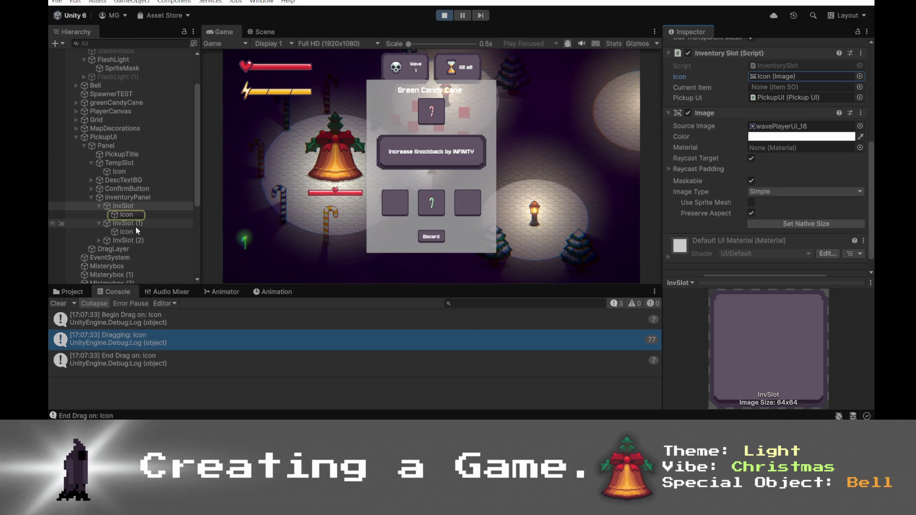
{"action": "left_click", "coordinate": [125, 223]}
{"action": "left_click", "coordinate": [791, 75]}
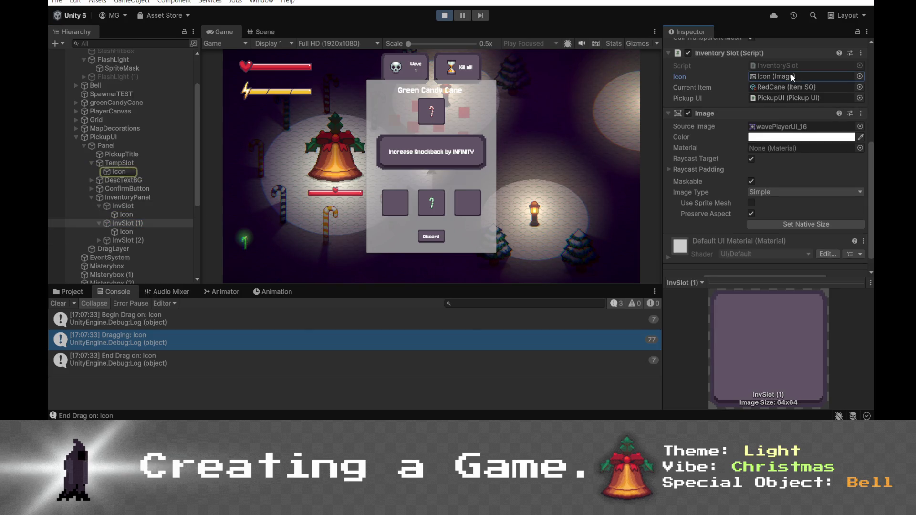
{"action": "left_click", "coordinate": [119, 163]}
{"action": "left_click", "coordinate": [780, 67]}
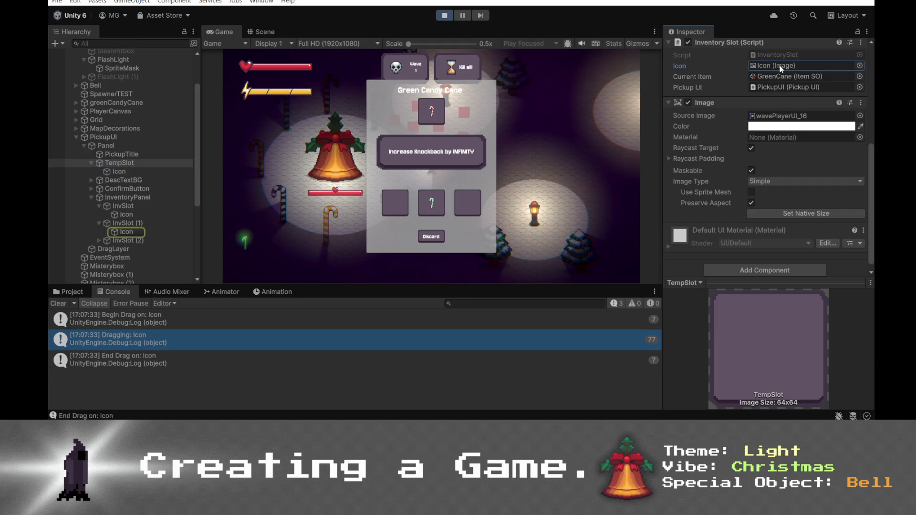
- Stop Play mode and compare the Icon references of TempSlot and InvSlot through InvSlot (2)
{"action": "left_click", "coordinate": [444, 15]}
{"action": "left_click", "coordinate": [176, 171]}
{"action": "left_click", "coordinate": [778, 95]}
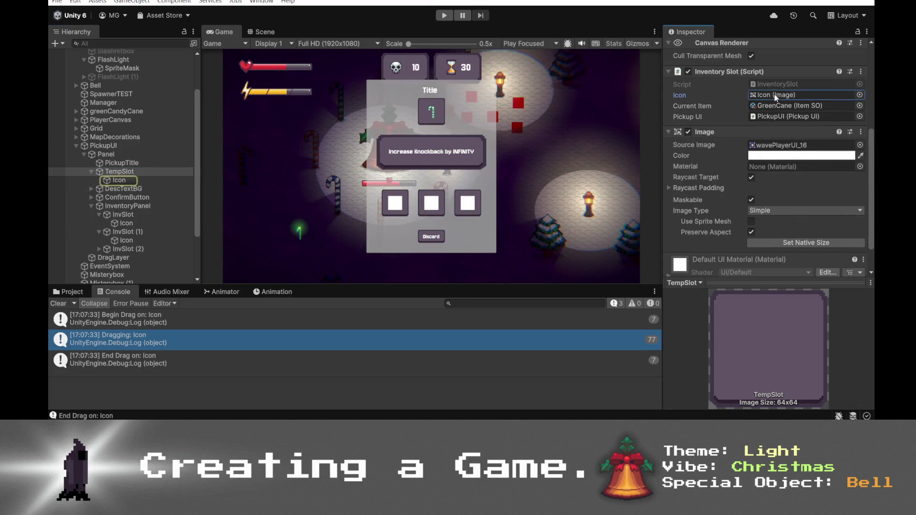
{"action": "left_click", "coordinate": [155, 213]}
{"action": "left_click", "coordinate": [802, 106]}
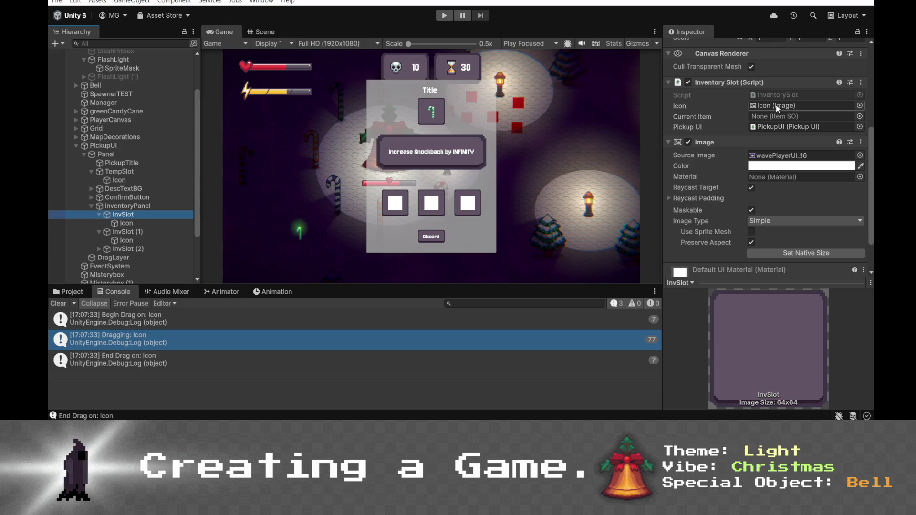
{"action": "left_click", "coordinate": [126, 232]}
{"action": "left_click", "coordinate": [808, 106]}
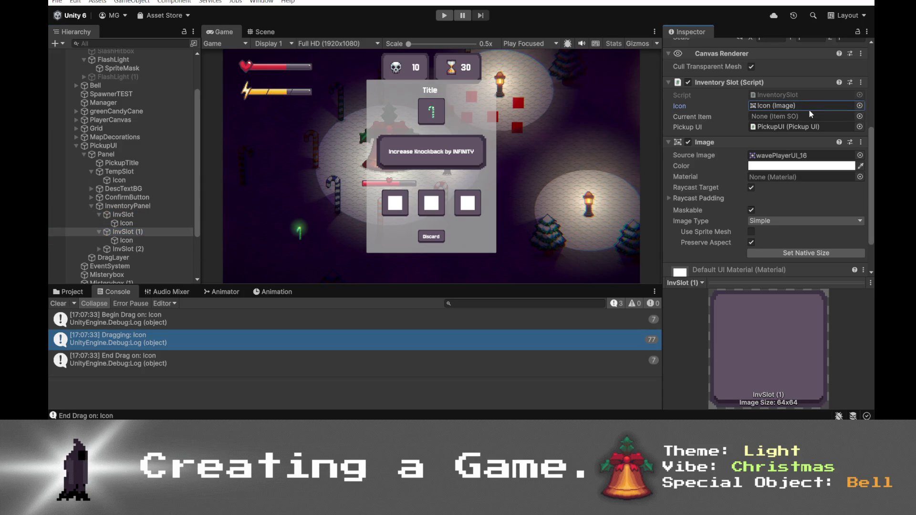
{"action": "left_click", "coordinate": [99, 249]}
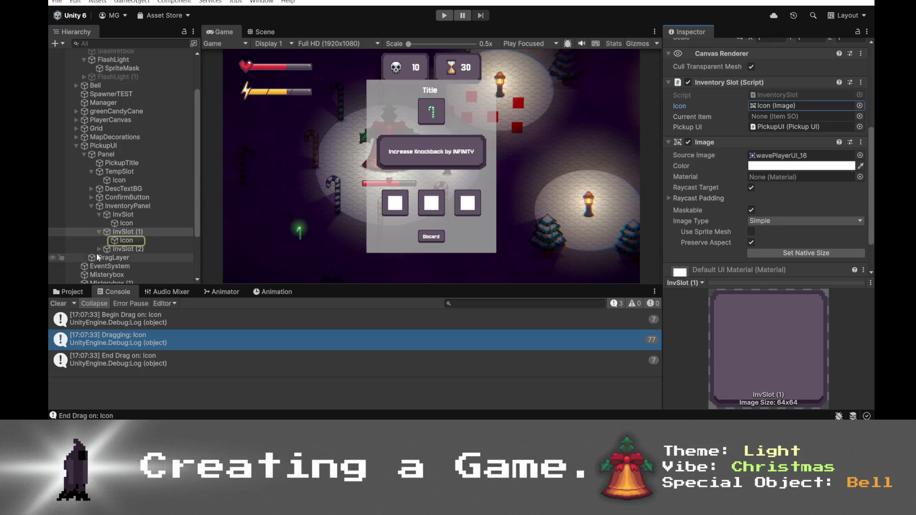
{"action": "left_click", "coordinate": [115, 249]}
{"action": "left_click", "coordinate": [773, 104]}
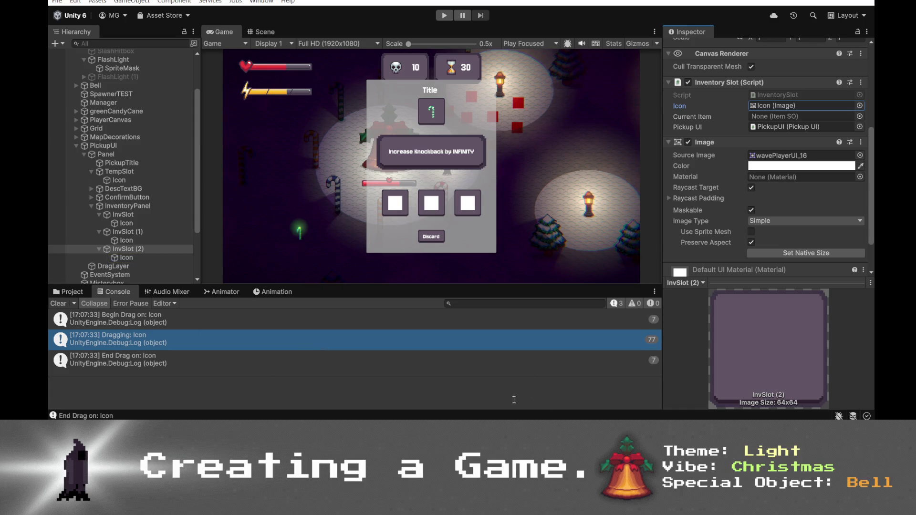
{"action": "key", "text": "alt+Tab"}
{"action": "left_click", "coordinate": [370, 311]}
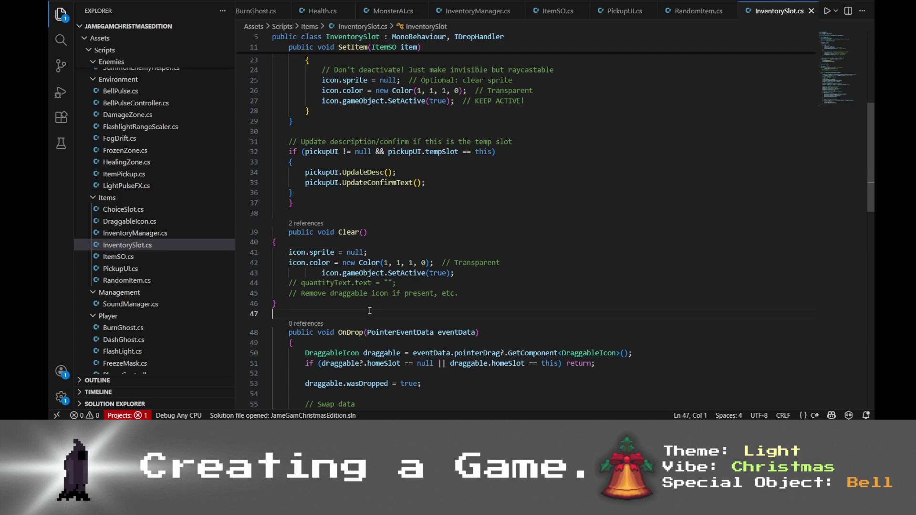
- Indent the whole Clear() method one level and save InventorySlot.cs
{"action": "left_click_drag", "start_coordinate": [370, 311], "coordinate": [273, 232]}
{"action": "key", "text": "Tab"}
{"action": "left_click", "coordinate": [527, 216]}
{"action": "scroll", "coordinate": [528, 221], "scroll_direction": "up", "scroll_amount": 4}
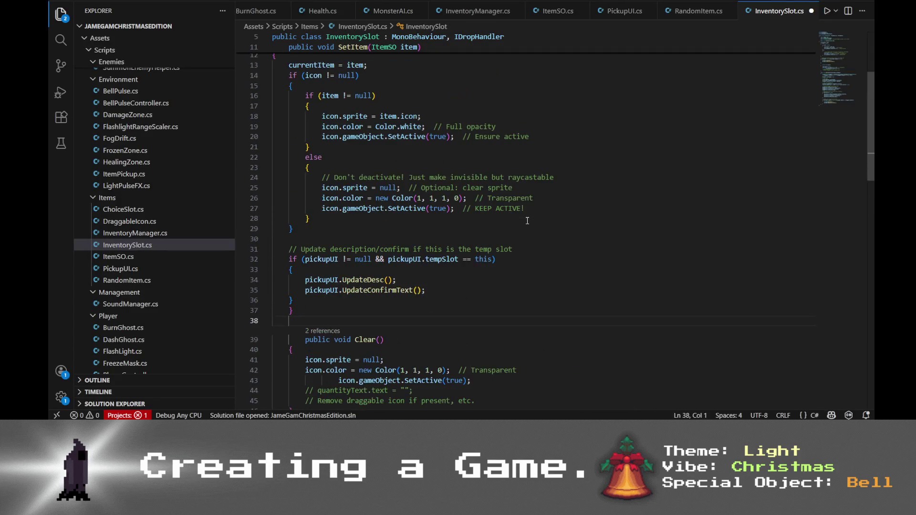
{"action": "scroll", "coordinate": [527, 221], "scroll_direction": "up", "scroll_amount": 3}
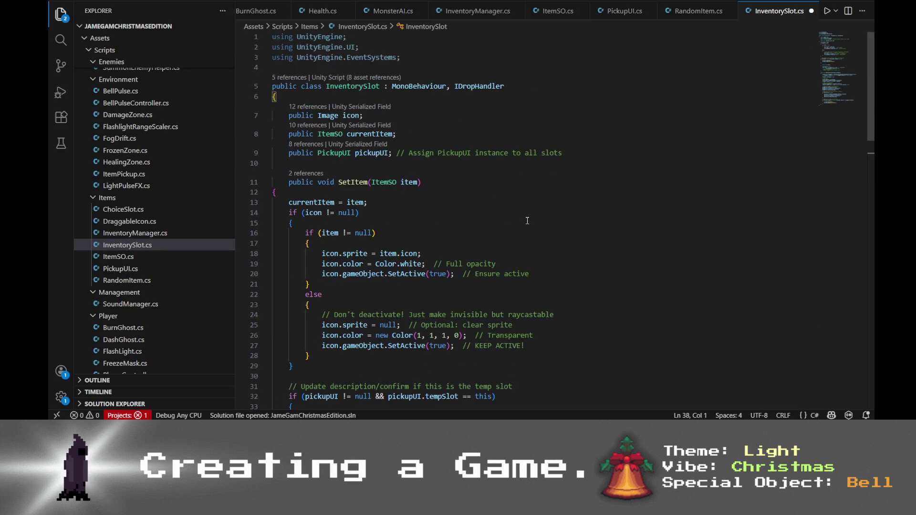
{"action": "left_click", "coordinate": [492, 202]}
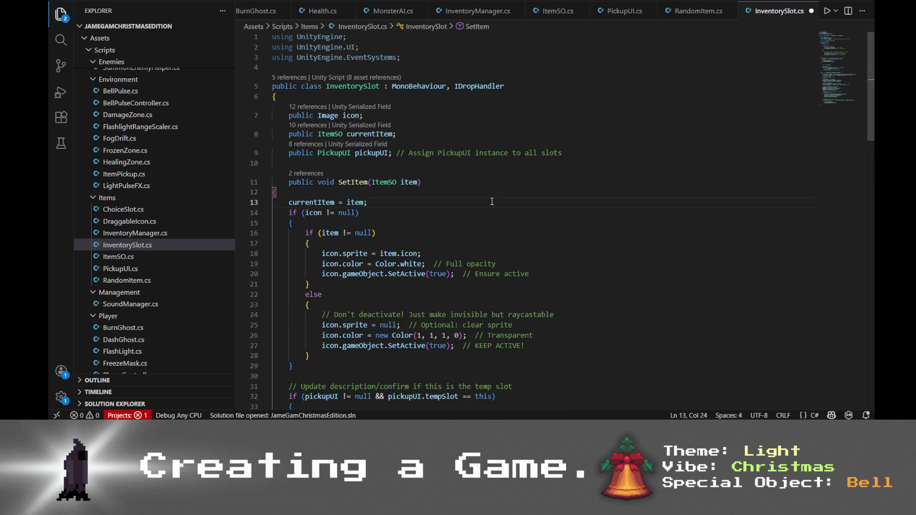
{"action": "scroll", "coordinate": [492, 201], "scroll_direction": "down", "scroll_amount": 8}
{"action": "key", "text": "alt+Tab"}
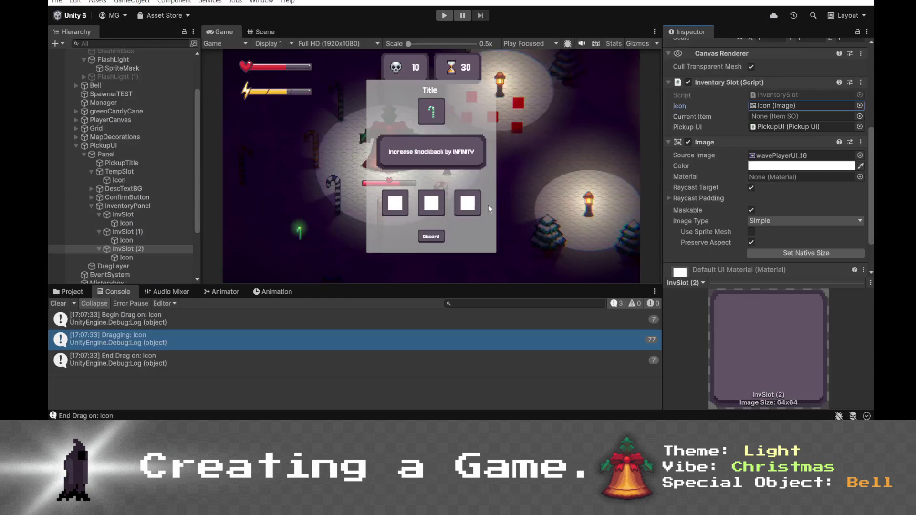
{"action": "key", "text": "alt+Tab"}
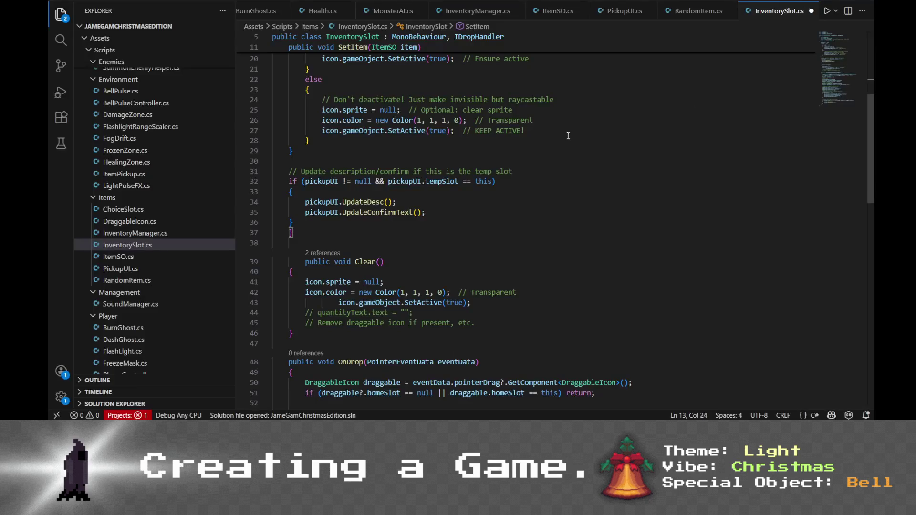
{"action": "key", "text": "ctrl+s"}
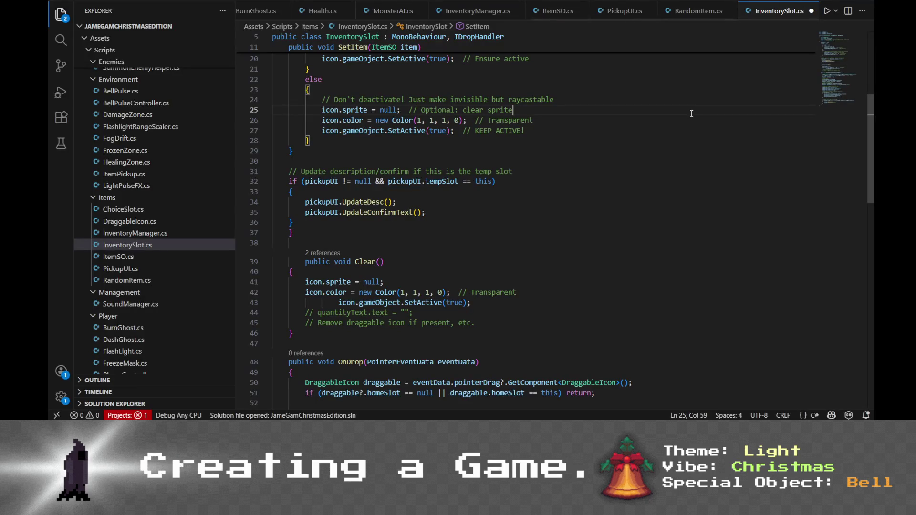
- Search the file for 'icon' and look at the public Image icon declaration on line 7
{"action": "key", "text": "ctrl+f"}
{"action": "type", "text": "icon"}
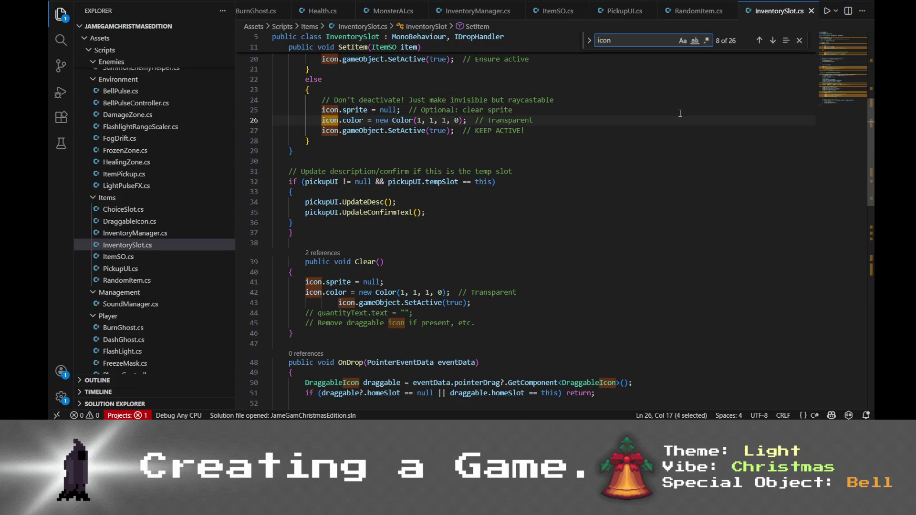
{"action": "scroll", "coordinate": [678, 113], "scroll_direction": "up", "scroll_amount": 8}
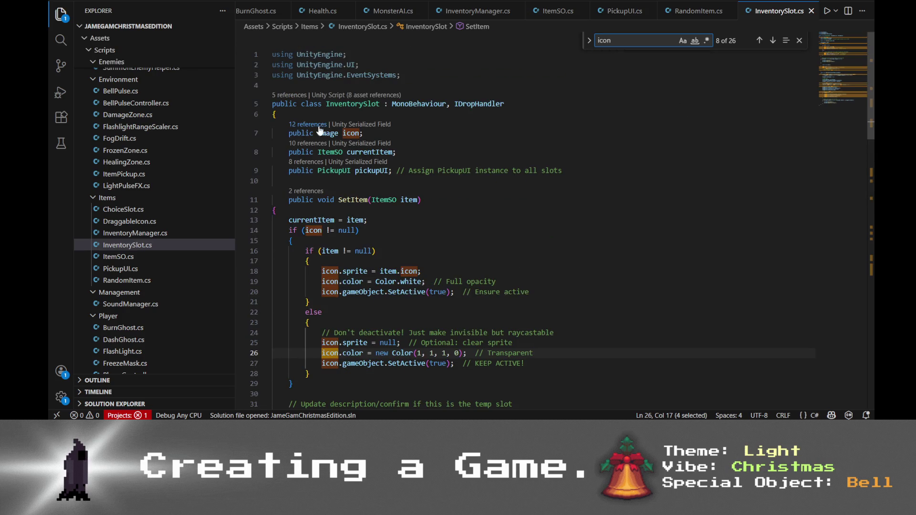
{"action": "left_click", "coordinate": [328, 134]}
{"action": "left_click_drag", "start_coordinate": [365, 134], "coordinate": [280, 134]}
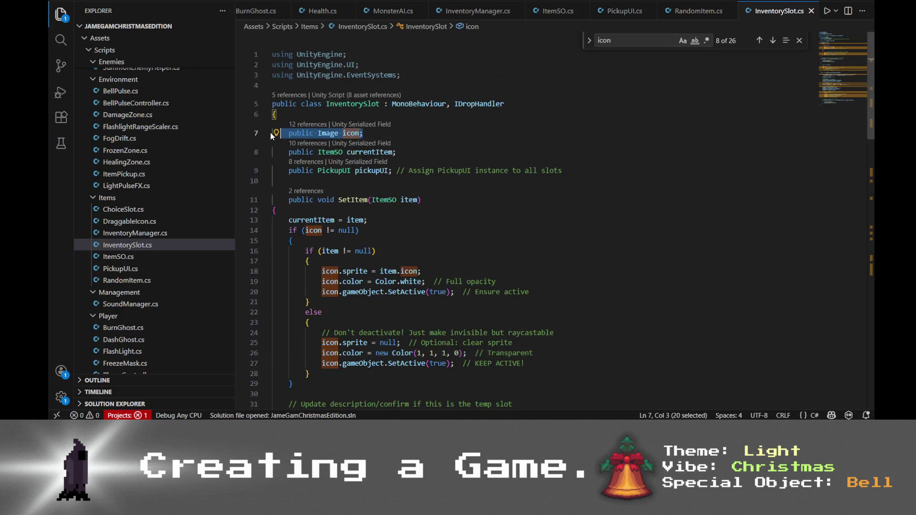
{"action": "left_click", "coordinate": [367, 134]}
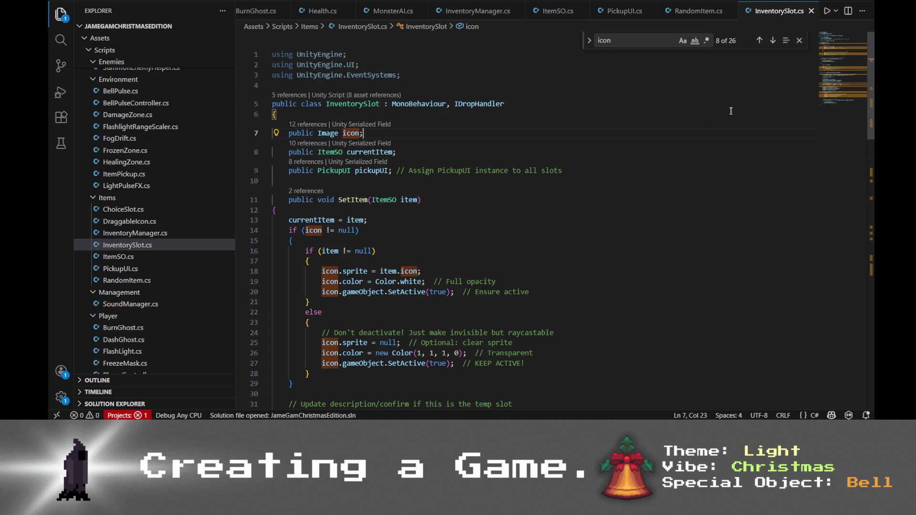
- Step back through the 'icon' matches until reaching the one in Clear()
{"action": "left_click", "coordinate": [759, 41]}
{"action": "left_click", "coordinate": [759, 41]}
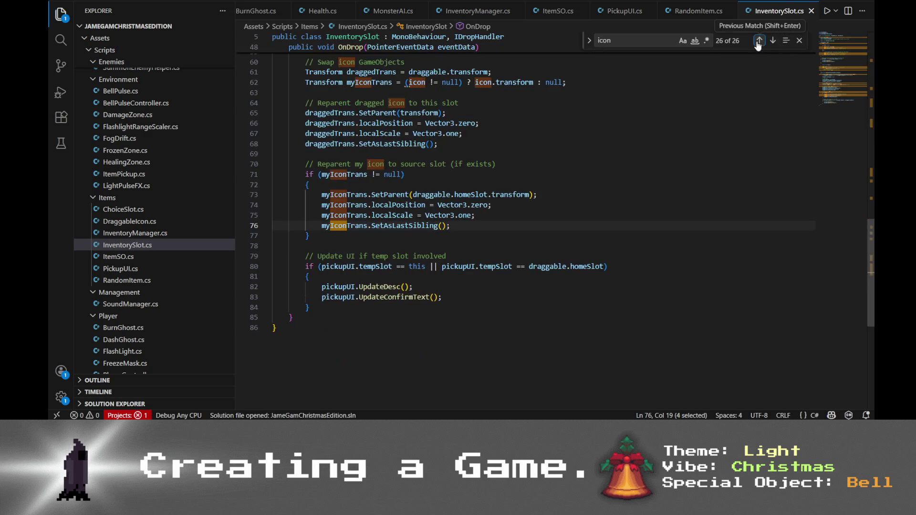
{"action": "left_click", "coordinate": [759, 41]}
{"action": "left_click", "coordinate": [759, 41]}
{"action": "left_click", "coordinate": [759, 41]}
{"action": "left_click", "coordinate": [759, 41]}
{"action": "left_click", "coordinate": [759, 41]}
{"action": "left_click", "coordinate": [759, 41]}
{"action": "left_click", "coordinate": [759, 41]}
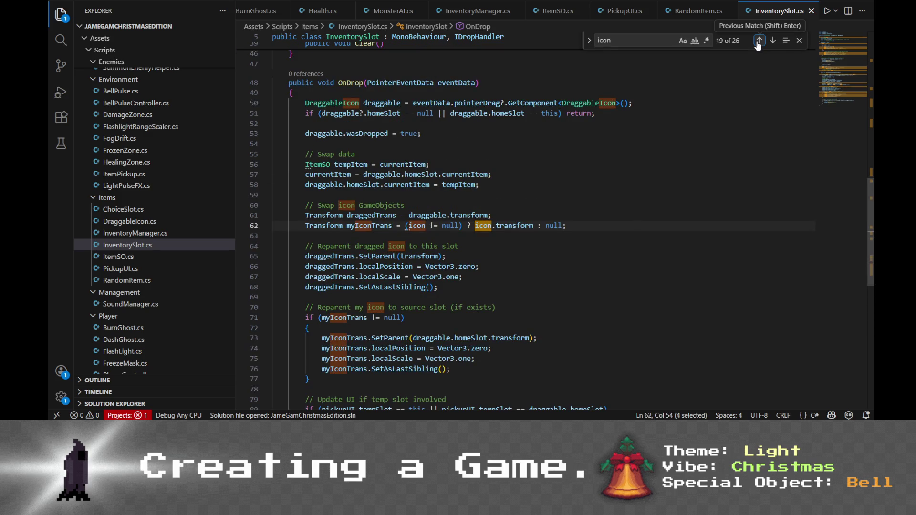
{"action": "left_click", "coordinate": [758, 41]}
{"action": "left_click", "coordinate": [758, 41]}
{"action": "left_click", "coordinate": [758, 41]}
{"action": "left_click", "coordinate": [759, 41]}
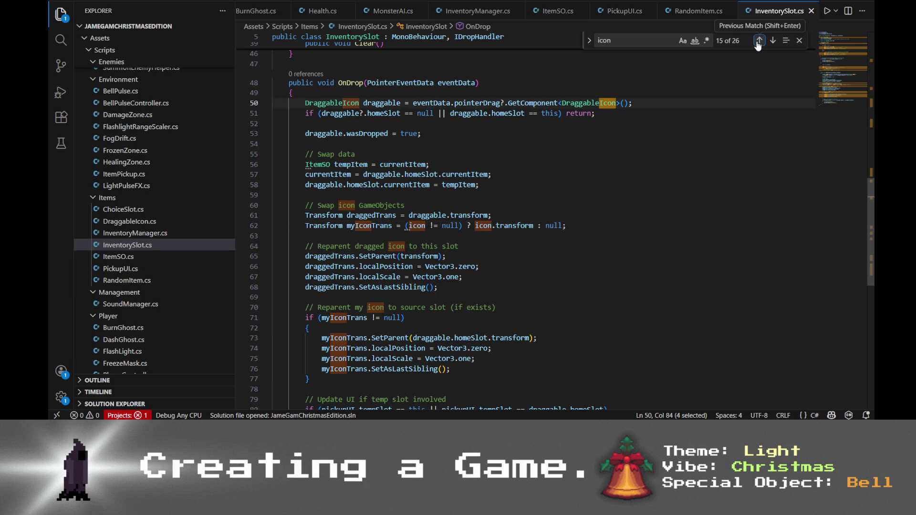
{"action": "left_click", "coordinate": [759, 41]}
{"action": "left_click", "coordinate": [759, 41]}
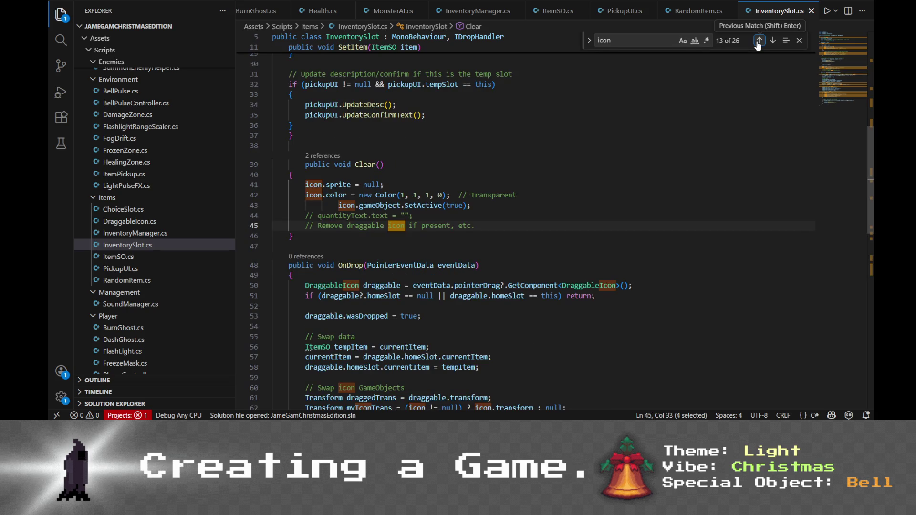
- Outdent line 43 so it aligns with the rest of Clear()
{"action": "left_click", "coordinate": [340, 205]}
{"action": "key", "text": "BackSpace"}
{"action": "key", "text": "BackSpace"}
{"action": "left_click", "coordinate": [347, 205]}
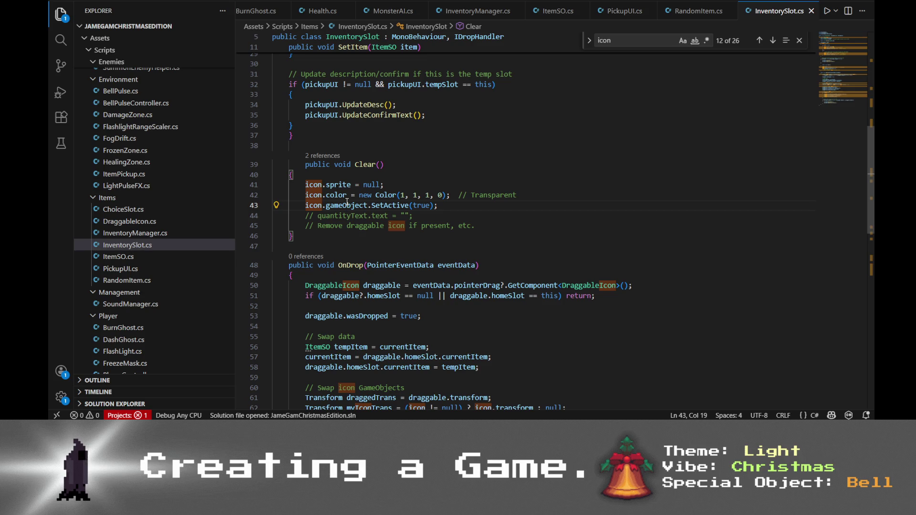
{"action": "scroll", "coordinate": [347, 201], "scroll_direction": "down", "scroll_amount": 4}
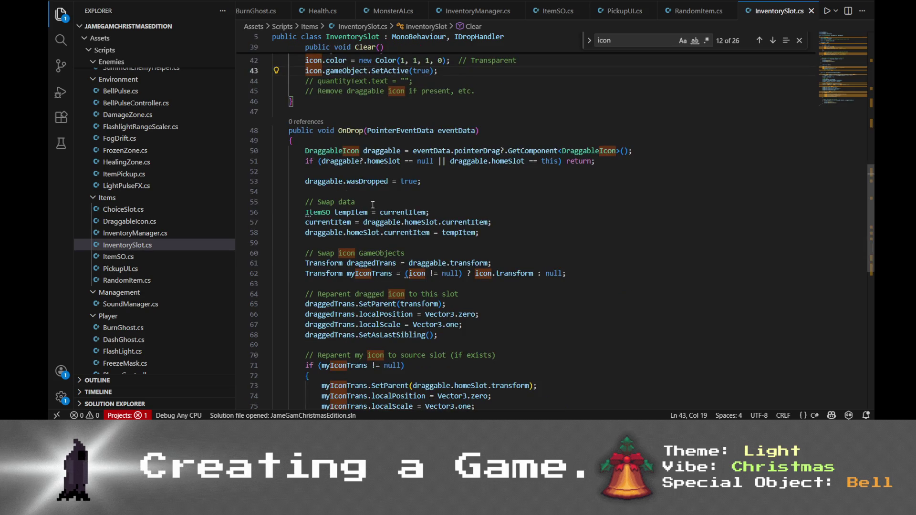
{"action": "key", "text": "alt+Tab"}
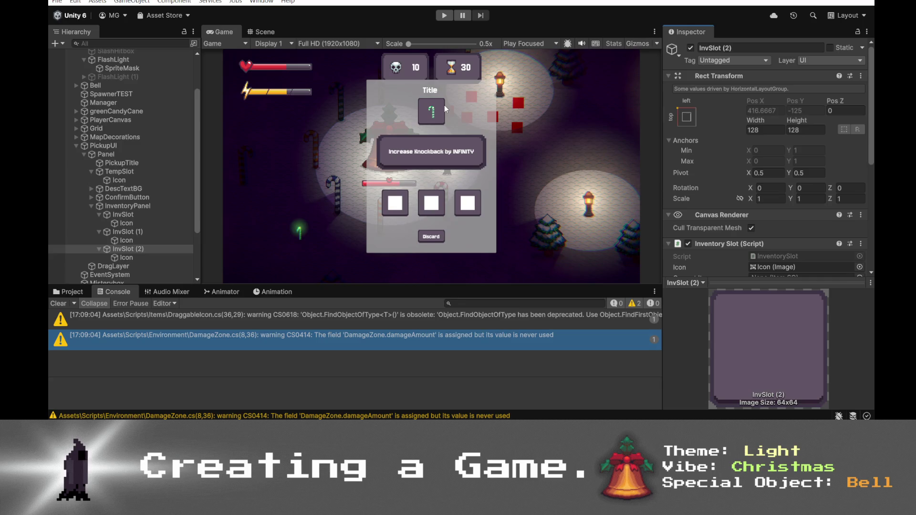
- After the scripts recompile, clear the leftover warnings from the Unity Console
{"action": "left_click", "coordinate": [58, 303]}
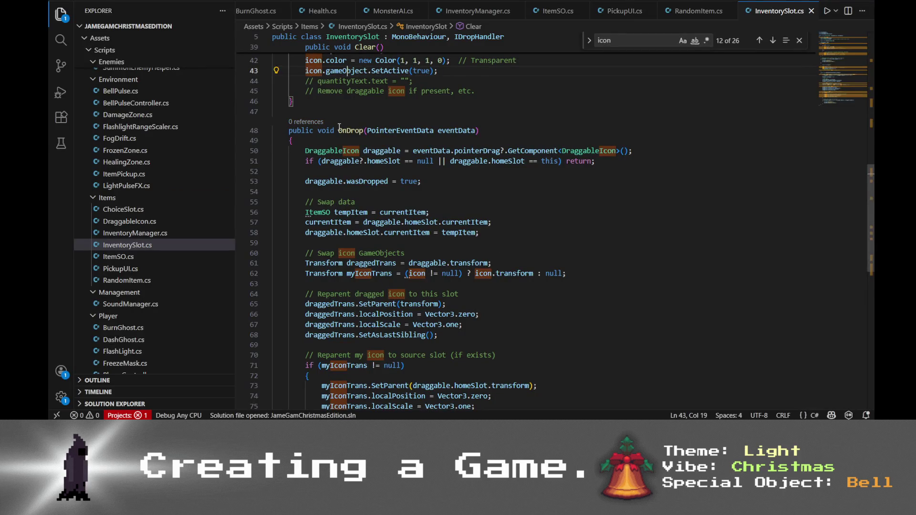
- Peek at OnDrop's references, then close the preview and the icon search
{"action": "left_click", "coordinate": [308, 122]}
{"action": "left_click", "coordinate": [808, 146]}
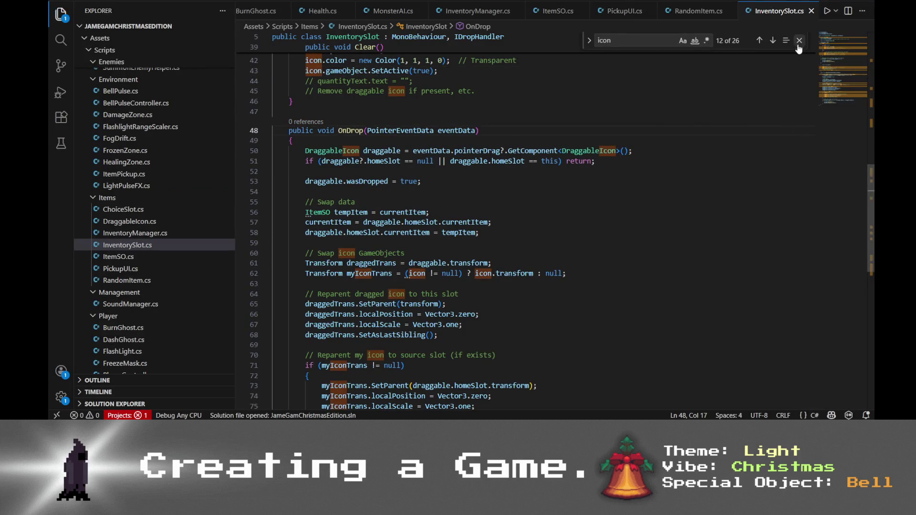
{"action": "key", "text": "Escape"}
{"action": "left_click", "coordinate": [561, 151]}
- Review the OnDrop and SetItem code in InventorySlot.cs
{"action": "scroll", "coordinate": [410, 207], "scroll_direction": "down", "scroll_amount": 10}
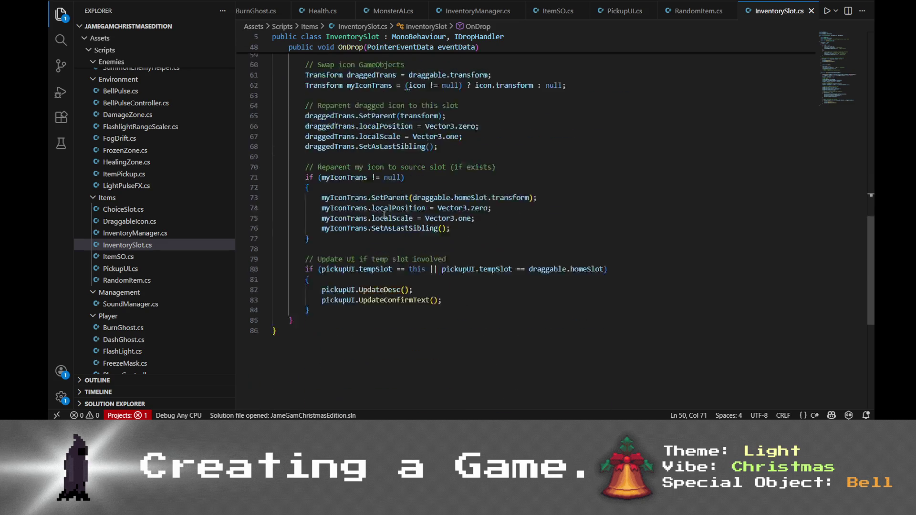
{"action": "left_click_drag", "start_coordinate": [410, 207], "coordinate": [394, 179]}
{"action": "scroll", "coordinate": [397, 177], "scroll_direction": "up", "scroll_amount": 10}
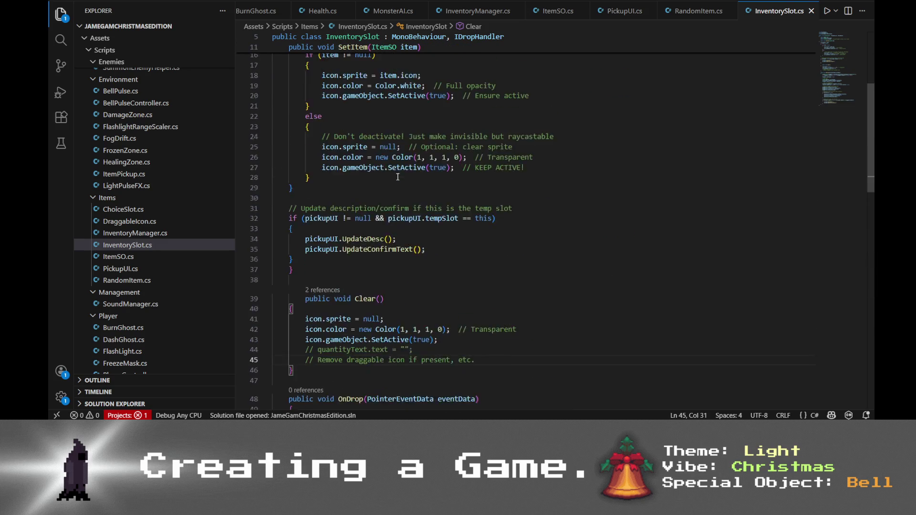
{"action": "left_click", "coordinate": [398, 177]}
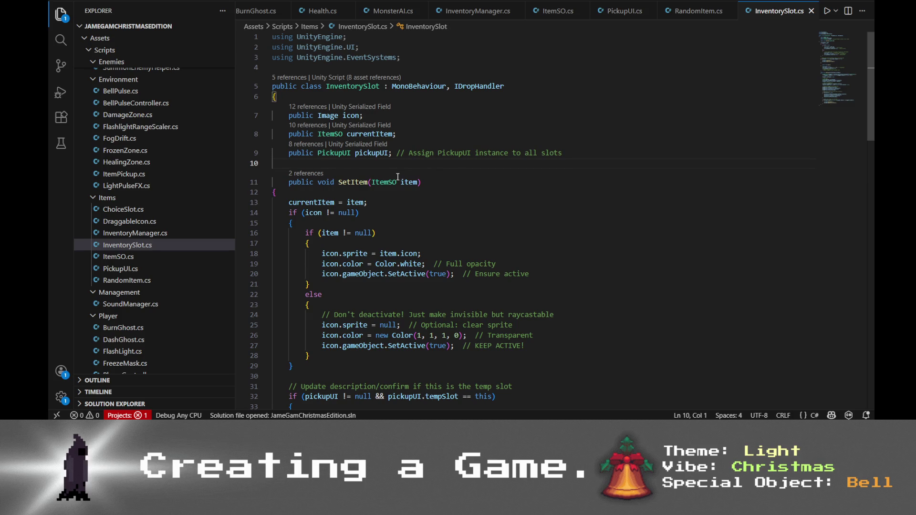
{"action": "left_click_drag", "start_coordinate": [397, 176], "coordinate": [478, 406]}
{"action": "key", "text": "ctrl+c"}
{"action": "left_click", "coordinate": [782, 181]}
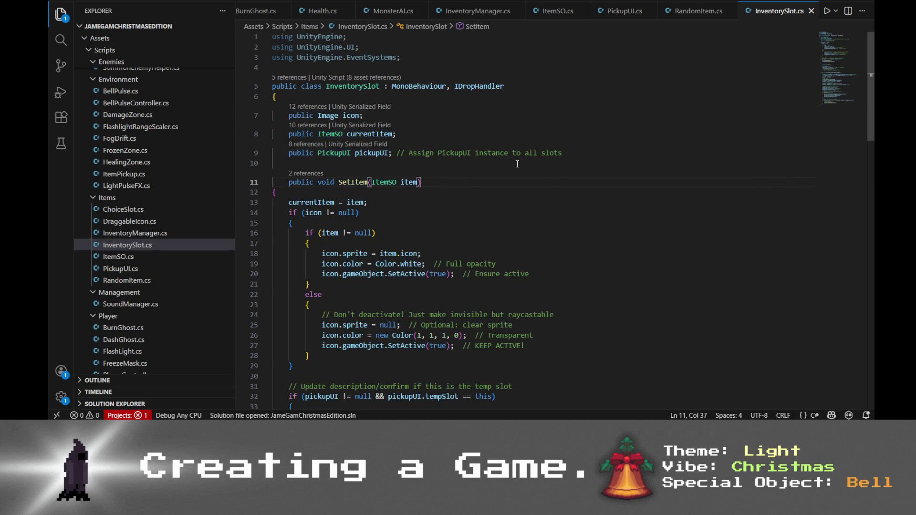
{"action": "key", "text": "alt+Tab"}
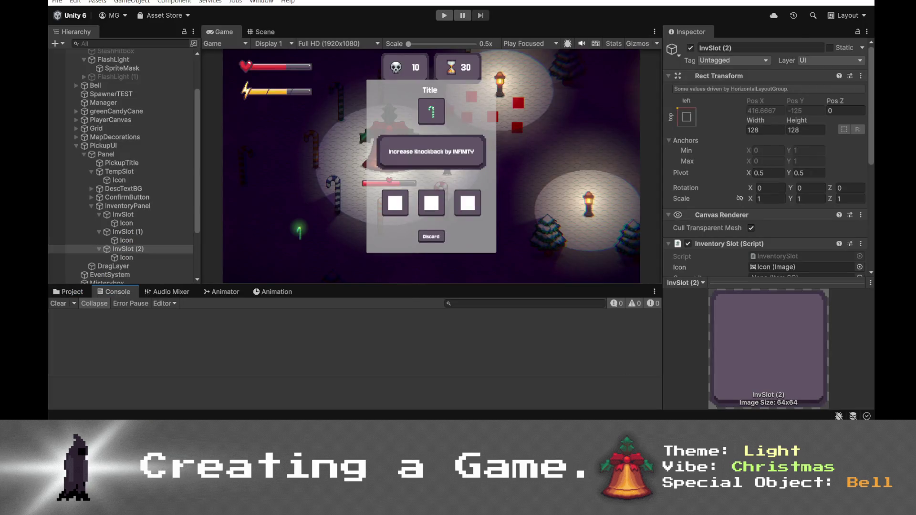
{"action": "key", "text": "alt+Tab"}
- Paste the InventorySlot script into Grok, noting the swapped icons must reset after the pickupUI closes
{"action": "left_click", "coordinate": [426, 390]}
{"action": "key", "text": "ctrl+v"}
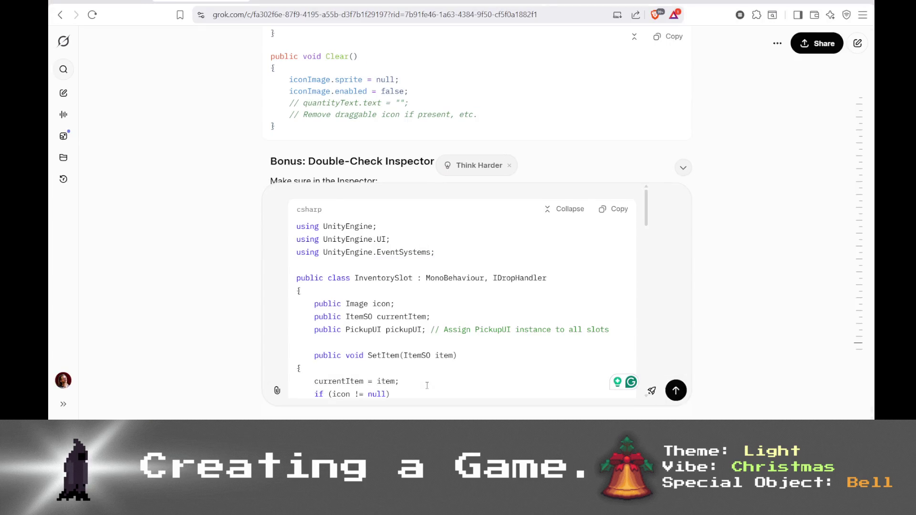
{"action": "type", "text": "I foun"}
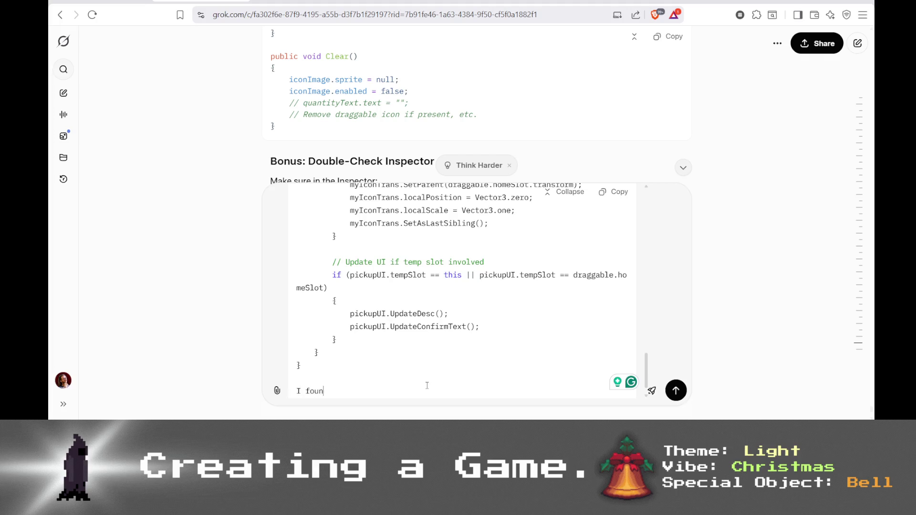
{"action": "type", "text": "d the issue,"}
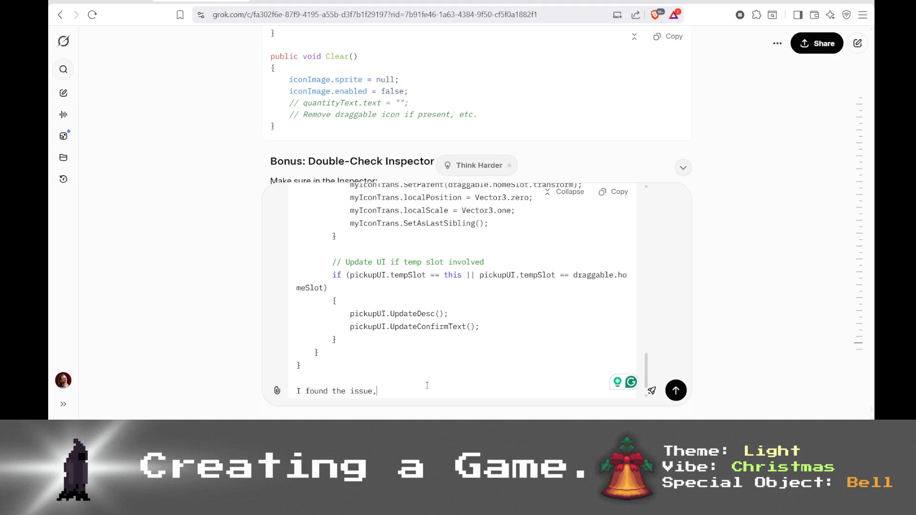
{"action": "type", "text": " when "}
{"action": "type", "text": "dra"}
{"action": "type", "text": "gging and dropping,"}
{"action": "type", "text": " the icons are swappe"}
{"action": "type", "text": "d "}
{"action": "type", "text": "but they "}
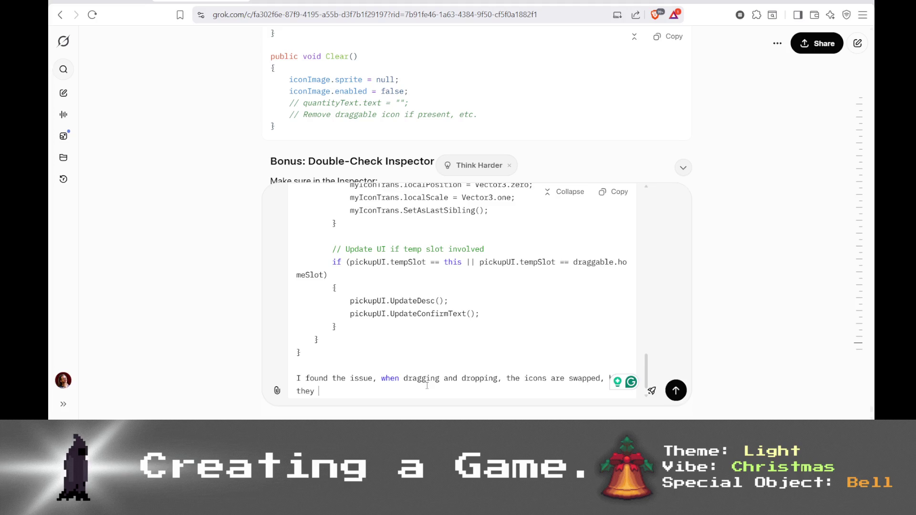
{"action": "type", "text": "need to be sw"}
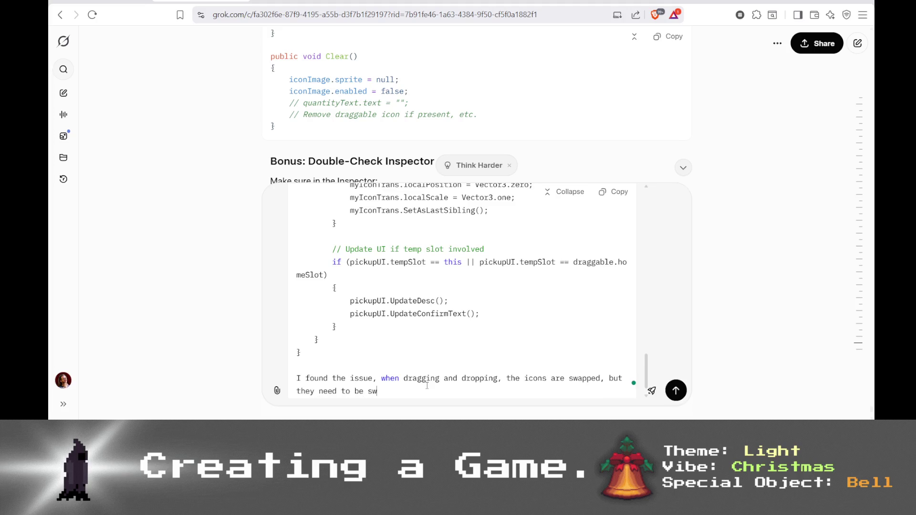
{"action": "type", "text": "apped after th"}
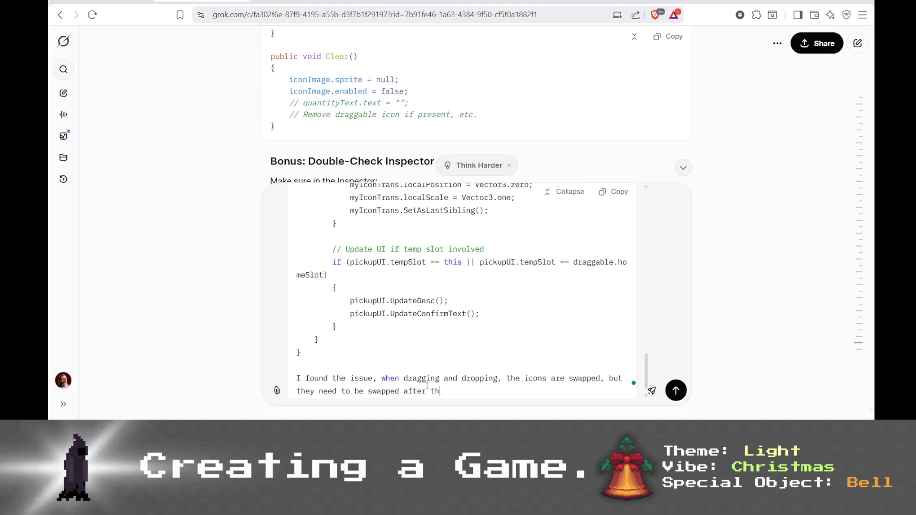
{"action": "type", "text": "e pickup"}
{"action": "key", "text": "ctrl+BackSpace"}
{"action": "key", "text": "ctrl+BackSpace"}
{"action": "key", "text": "ctrl+BackSpace"}
{"action": "type", "text": "be reset too af"}
{"action": "type", "text": "ter the pi"}
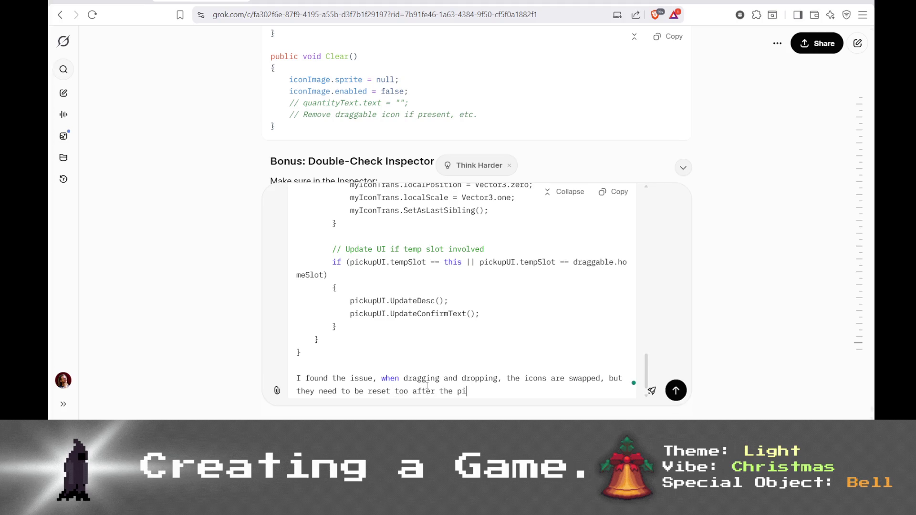
{"action": "type", "text": "ckupUI was closed."}
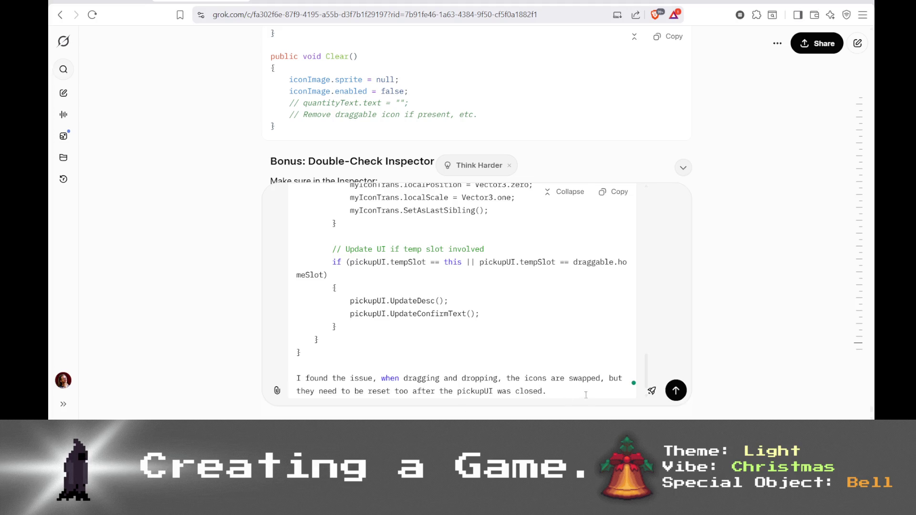
{"action": "key", "text": "alt+Tab"}
{"action": "key", "text": "alt+Tab"}
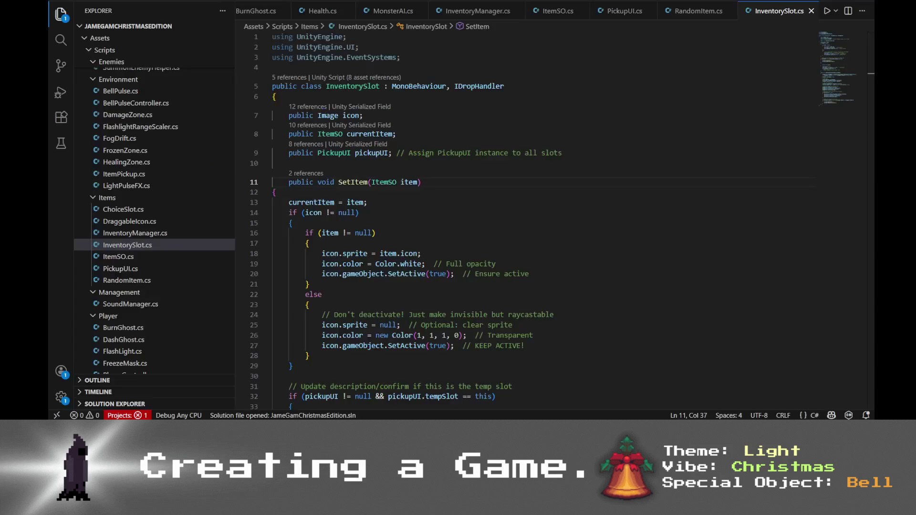
- Open PickupUI.cs and copy the OnConfirm method (lines 90–101)
{"action": "left_click", "coordinate": [654, 11]}
{"action": "scroll", "coordinate": [550, 173], "scroll_direction": "down", "scroll_amount": 5}
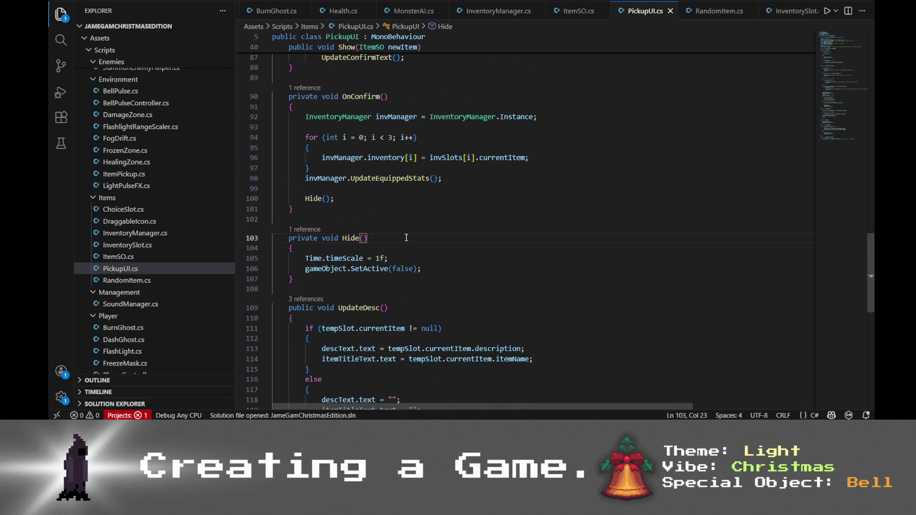
{"action": "left_click", "coordinate": [401, 98]}
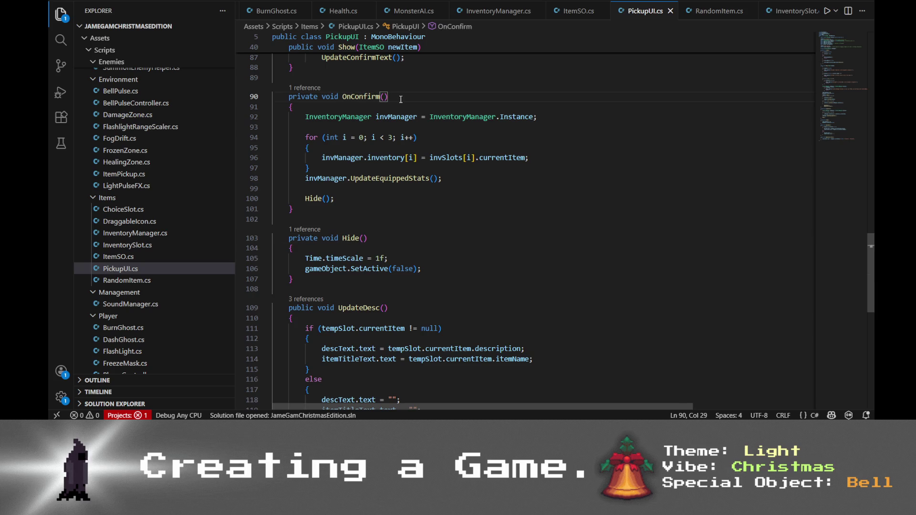
{"action": "left_click", "coordinate": [346, 210]}
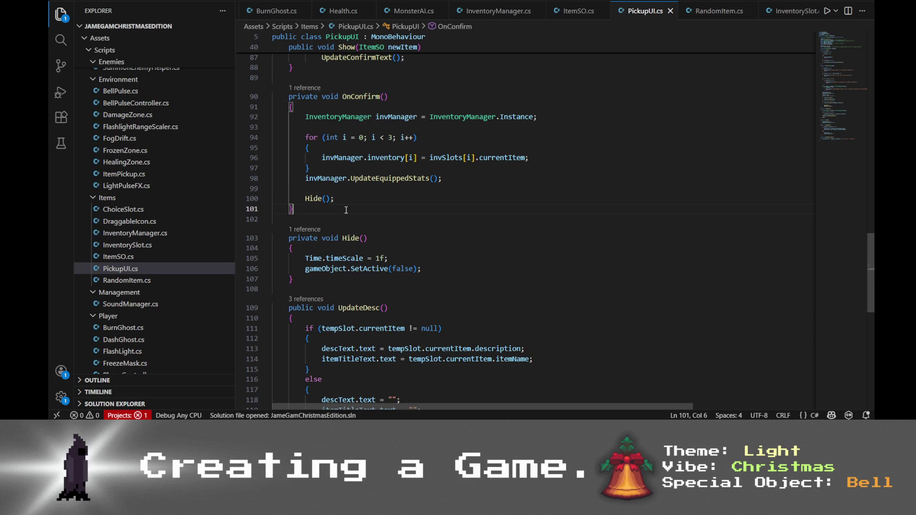
{"action": "left_click_drag", "start_coordinate": [346, 210], "coordinate": [280, 96]}
{"action": "key", "text": "ctrl+c"}
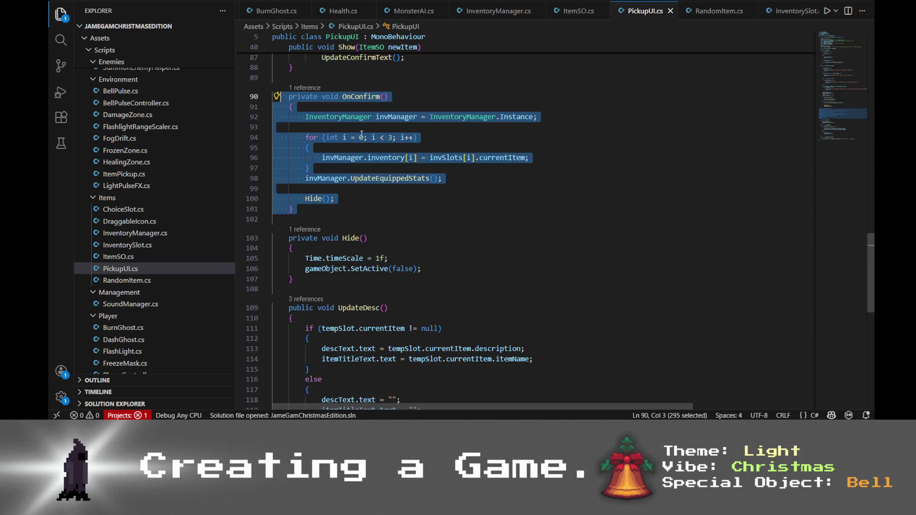
{"action": "left_click", "coordinate": [472, 189]}
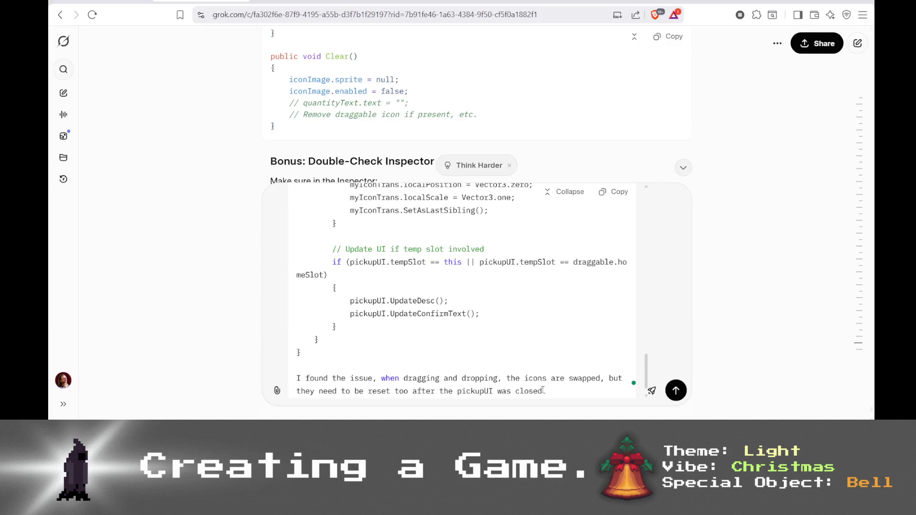
- Send Grok 'This should happen somewhere in this function:' with the pasted OnConfirm code
{"action": "type", "text": "This should "}
{"action": "type", "text": "happen somewher"}
{"action": "type", "text": "e "}
{"action": "type", "text": "in"}
{"action": "key", "text": "alt+Tab"}
{"action": "key", "text": "alt+Tab"}
{"action": "type", "text": "this function:"}
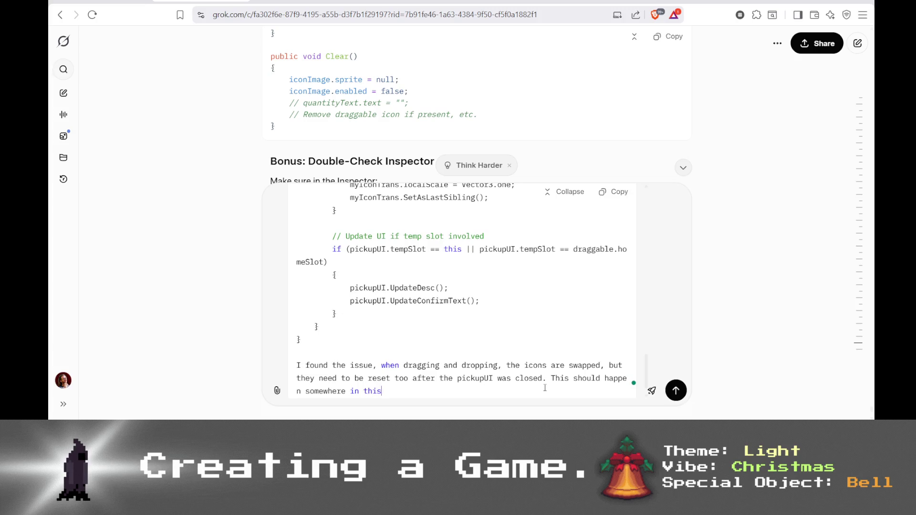
{"action": "key", "text": "ctrl+v"}
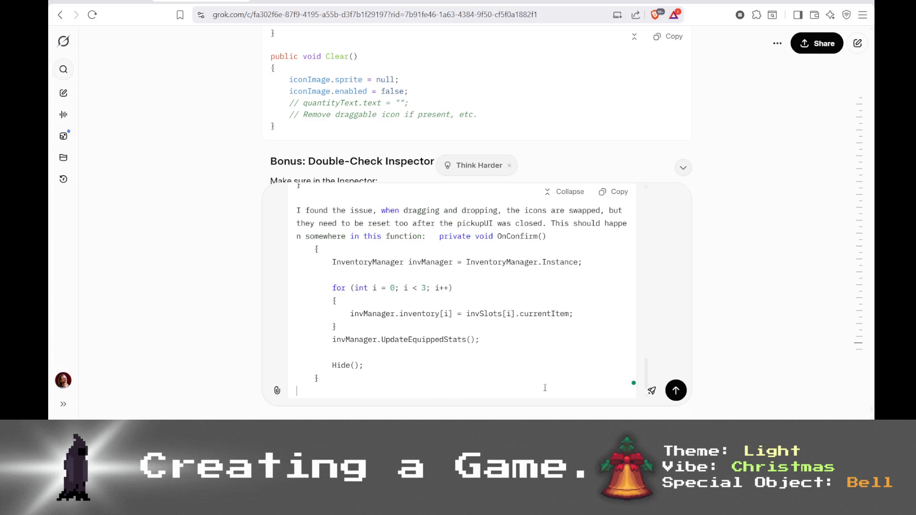
{"action": "key", "text": "Return"}
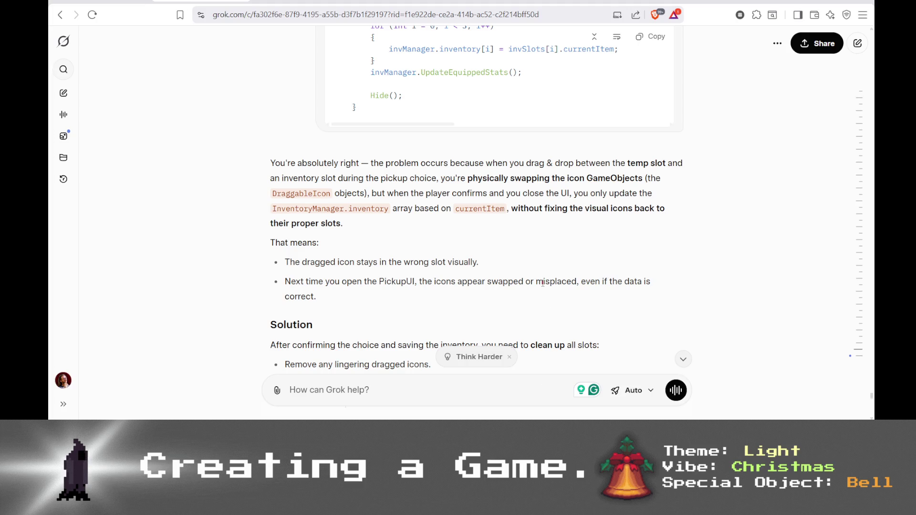
- Read through Grok's reply with the revised OnConfirm and new CleanupAndRefreshAllSlots method
{"action": "scroll", "coordinate": [542, 284], "scroll_direction": "down", "scroll_amount": 3}
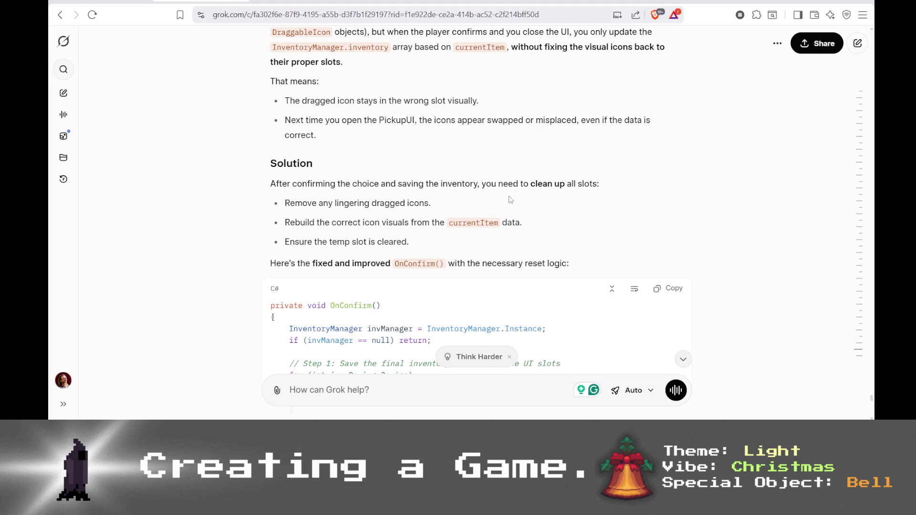
{"action": "scroll", "coordinate": [386, 203], "scroll_direction": "down", "scroll_amount": 2}
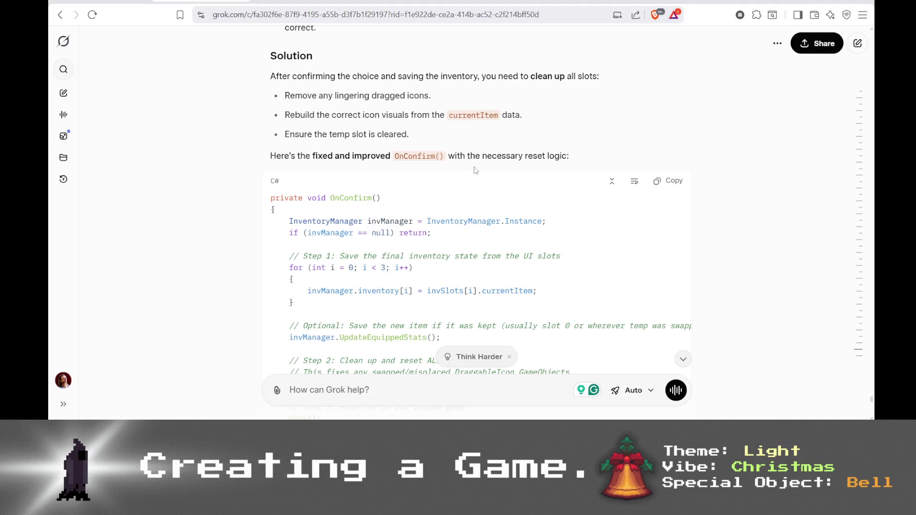
{"action": "scroll", "coordinate": [476, 170], "scroll_direction": "down", "scroll_amount": 3}
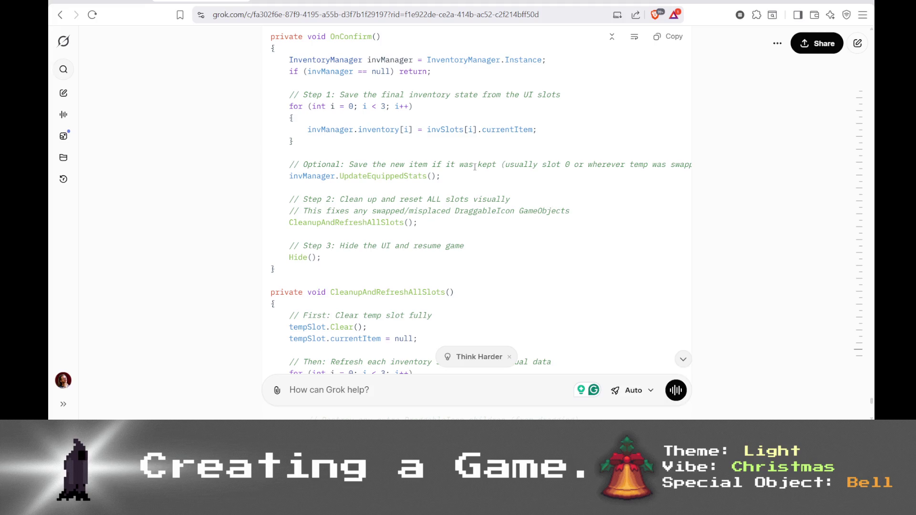
{"action": "scroll", "coordinate": [475, 167], "scroll_direction": "down", "scroll_amount": 5}
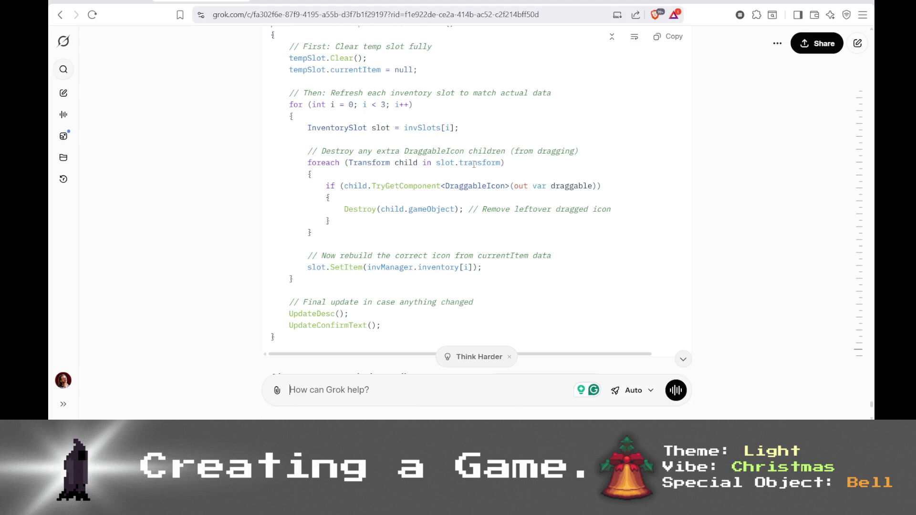
{"action": "scroll", "coordinate": [474, 164], "scroll_direction": "up", "scroll_amount": 7}
- Copy Grok's fixed code block and locate the existing OnConfirm in PickupUI.cs
{"action": "left_click", "coordinate": [676, 131]}
{"action": "key", "text": "alt+Tab"}
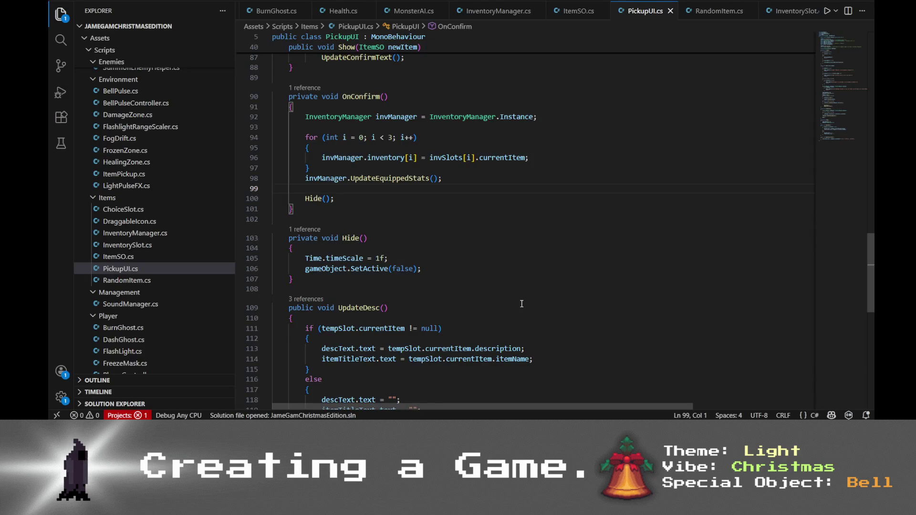
{"action": "key", "text": "alt+Tab"}
{"action": "scroll", "coordinate": [475, 190], "scroll_direction": "down", "scroll_amount": 7}
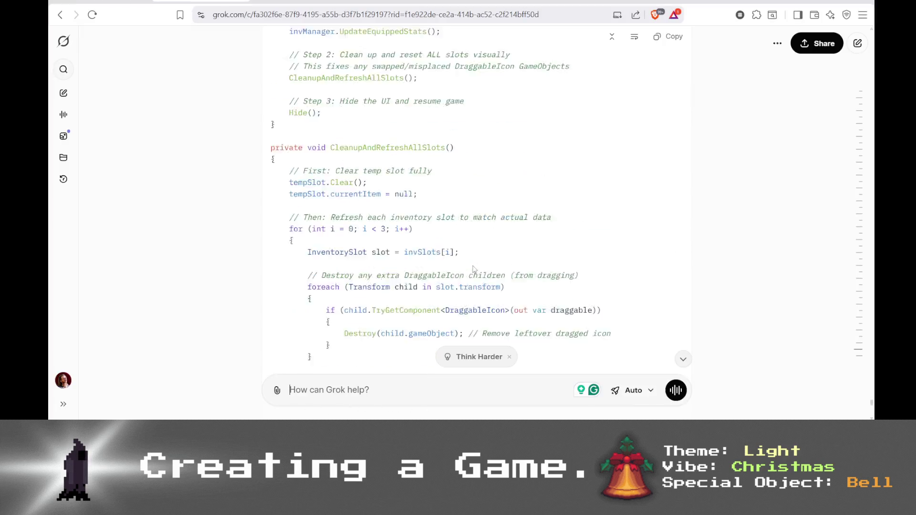
{"action": "key", "text": "alt+Tab"}
{"action": "left_click", "coordinate": [326, 213]}
{"action": "key", "text": "alt+Tab"}
{"action": "scroll", "coordinate": [373, 238], "scroll_direction": "up", "scroll_amount": 3}
{"action": "key", "text": "alt+Tab"}
- Replace the old OnConfirm with the pasted CleanupAndRefreshAllSlots and revised OnConfirm code
{"action": "mouse_move", "coordinate": [302, 210]}
{"action": "left_mouse_down"}
{"action": "mouse_move", "coordinate": [306, 117]}
{"action": "mouse_move", "coordinate": [289, 97]}
{"action": "left_mouse_up"}
{"action": "key", "text": "ctrl+v"}
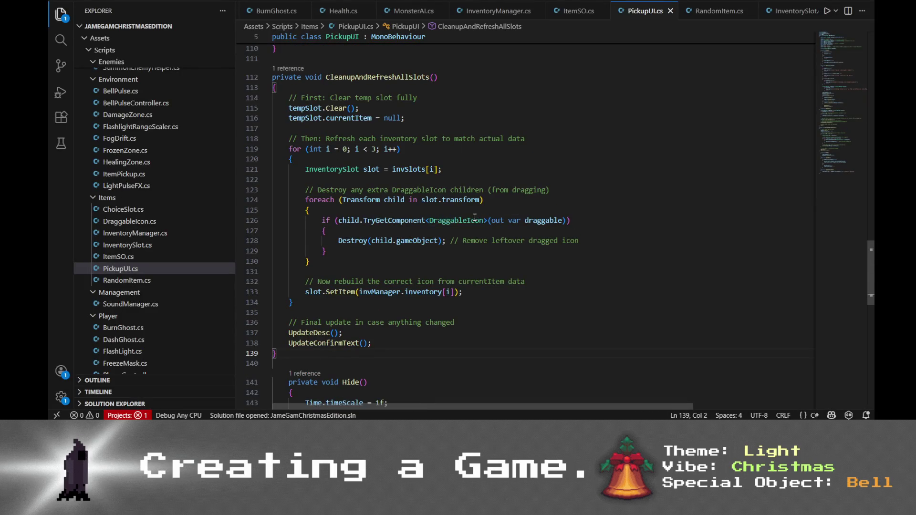
{"action": "left_click_drag", "start_coordinate": [276, 353], "coordinate": [322, 282]}
{"action": "key", "text": "ctrl+z"}
{"action": "key", "text": "ctrl+z"}
{"action": "key", "text": "ctrl+z"}
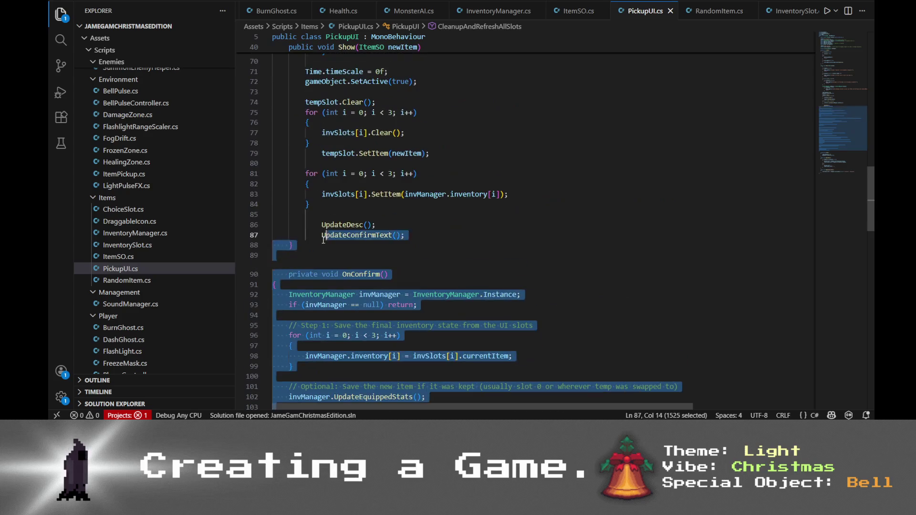
{"action": "left_click", "coordinate": [444, 266]}
{"action": "key", "text": "alt+Tab"}
{"action": "scroll", "coordinate": [538, 272], "scroll_direction": "down", "scroll_amount": 10}
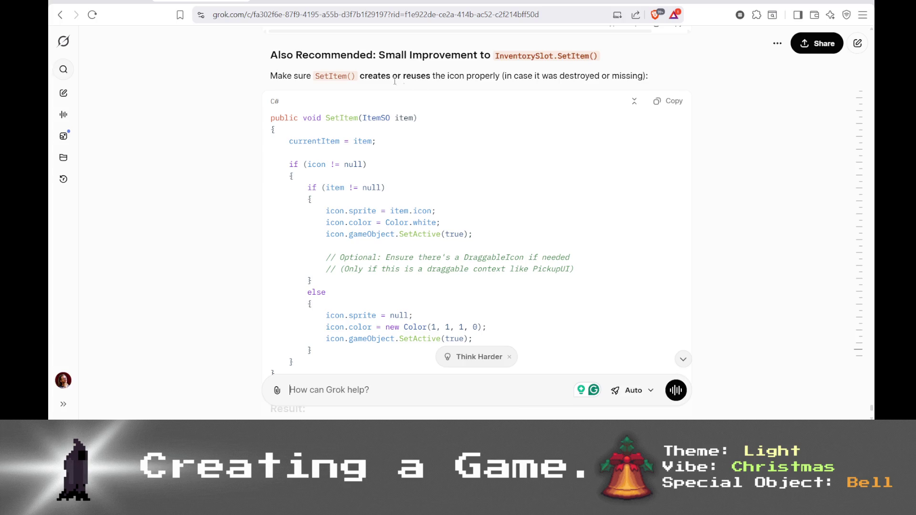
{"action": "left_click_drag", "start_coordinate": [279, 75], "coordinate": [406, 77]}
{"action": "left_click", "coordinate": [407, 79]}
{"action": "left_click_drag", "start_coordinate": [485, 76], "coordinate": [541, 86]}
{"action": "left_click", "coordinate": [566, 81]}
{"action": "scroll", "coordinate": [575, 87], "scroll_direction": "down", "scroll_amount": 1}
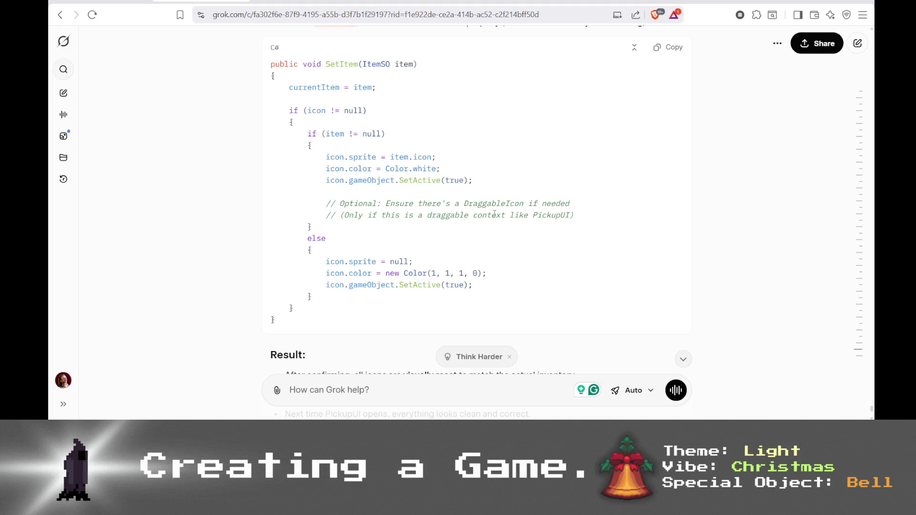
{"action": "scroll", "coordinate": [494, 213], "scroll_direction": "down", "scroll_amount": 3}
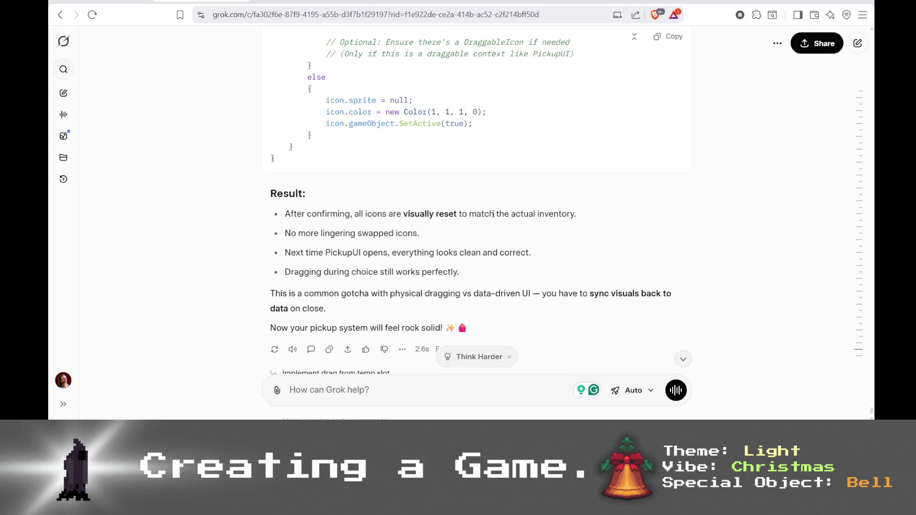
{"action": "scroll", "coordinate": [494, 213], "scroll_direction": "up", "scroll_amount": 10}
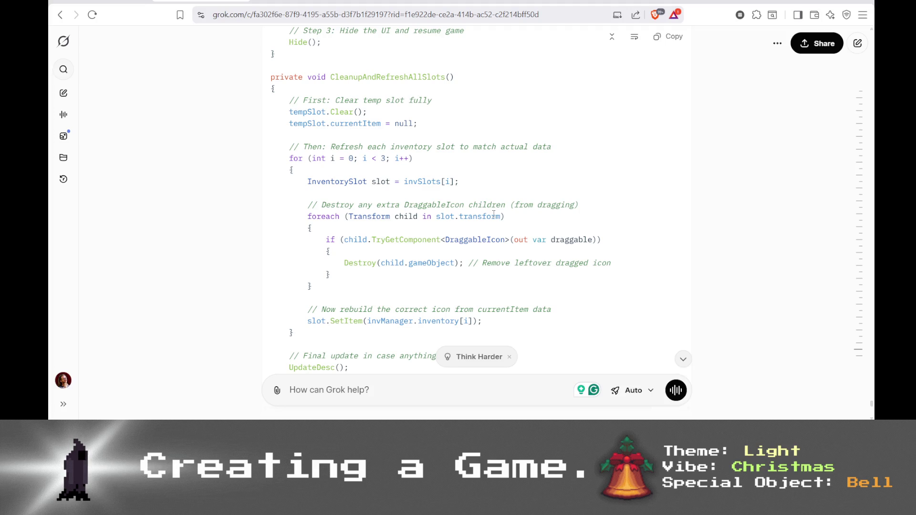
{"action": "scroll", "coordinate": [494, 213], "scroll_direction": "down", "scroll_amount": 15}
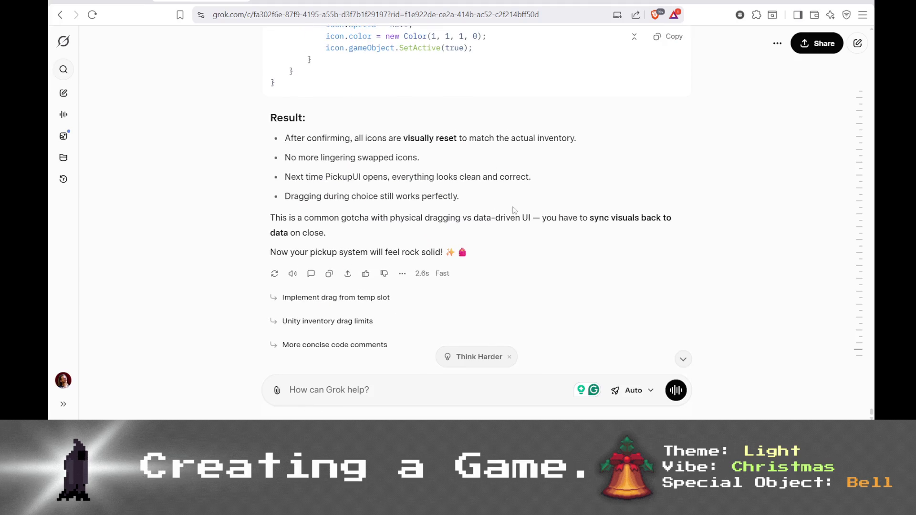
{"action": "key", "text": "alt+Tab"}
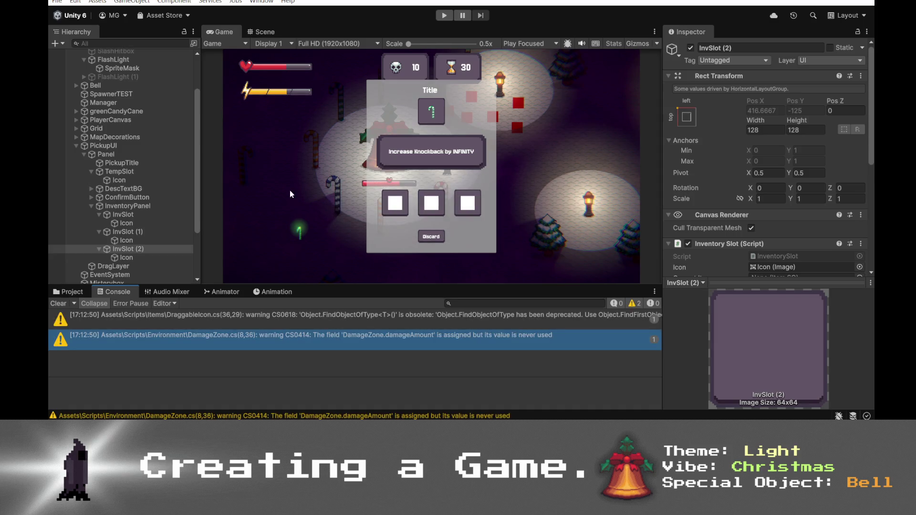
- Play-test dragging the candy cane into the middle slot and confirming, then open the error's source at PickupUI.cs line 133
{"action": "left_click", "coordinate": [444, 17]}
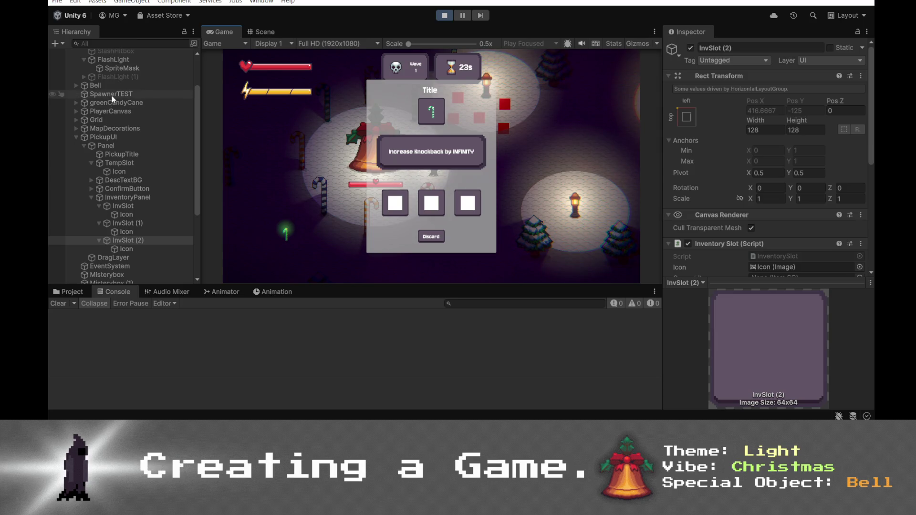
{"action": "left_click", "coordinate": [104, 137]}
{"action": "left_click", "coordinate": [691, 47]}
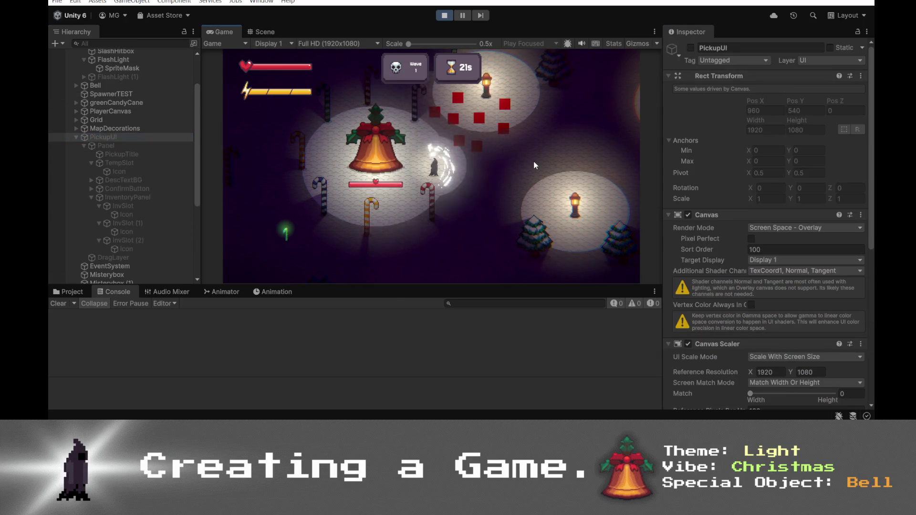
{"action": "left_click", "coordinate": [433, 167]}
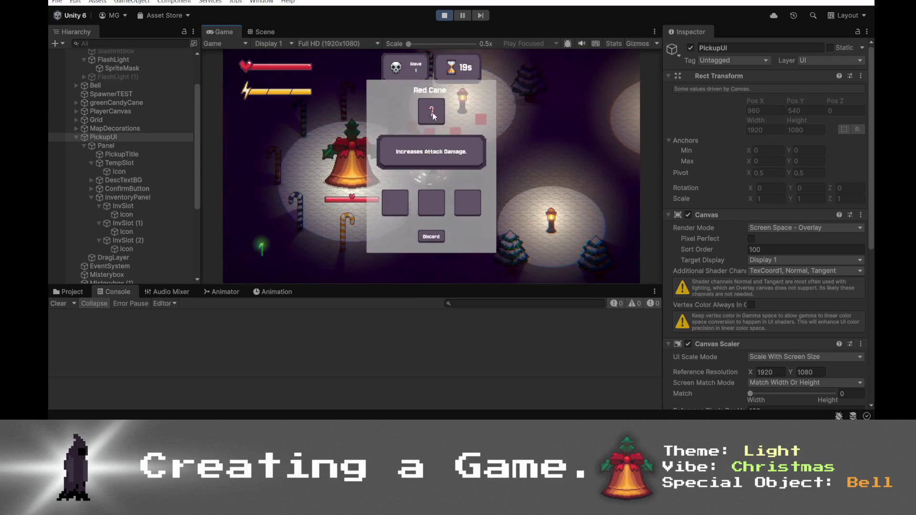
{"action": "left_click_drag", "start_coordinate": [432, 111], "coordinate": [431, 203]}
{"action": "left_click", "coordinate": [431, 236]}
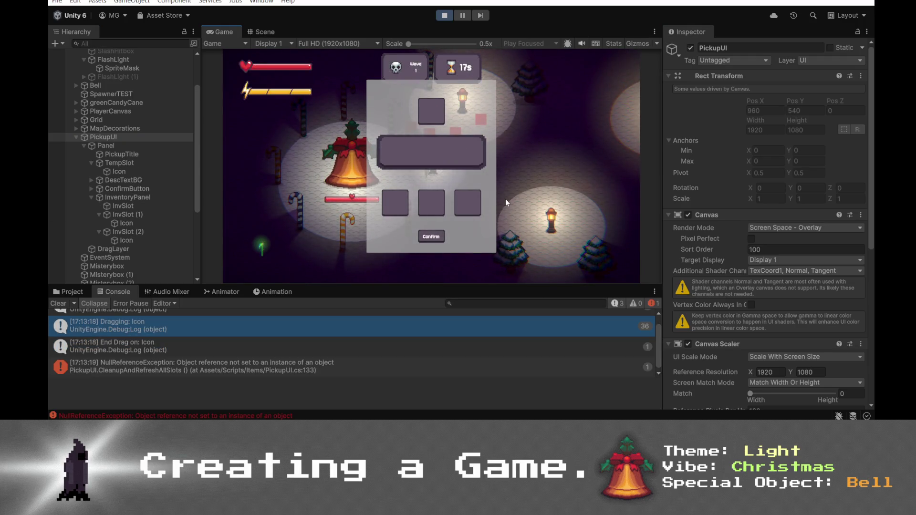
{"action": "double_click", "coordinate": [336, 373]}
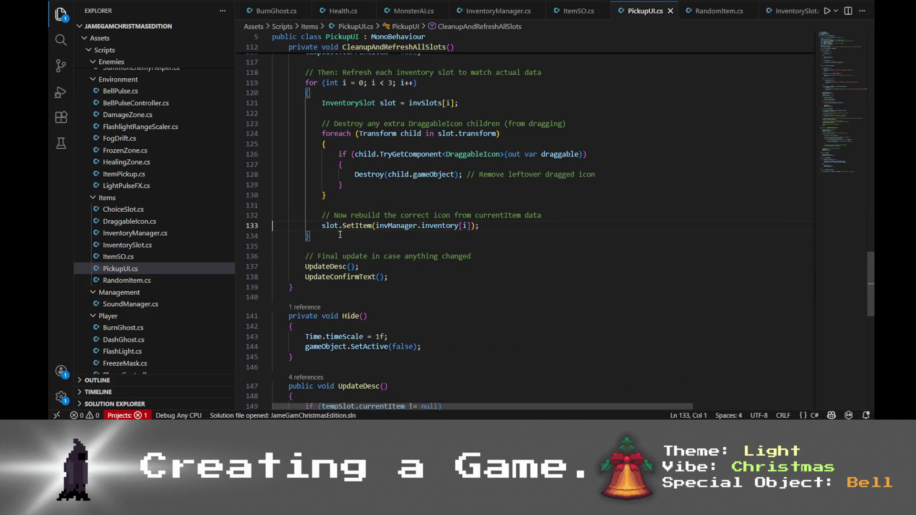
{"action": "left_click", "coordinate": [330, 225]}
- Paste the NullReferenceException stack trace from Unity's console into the Grok message box
{"action": "left_click", "coordinate": [358, 226]}
{"action": "left_click", "coordinate": [429, 226]}
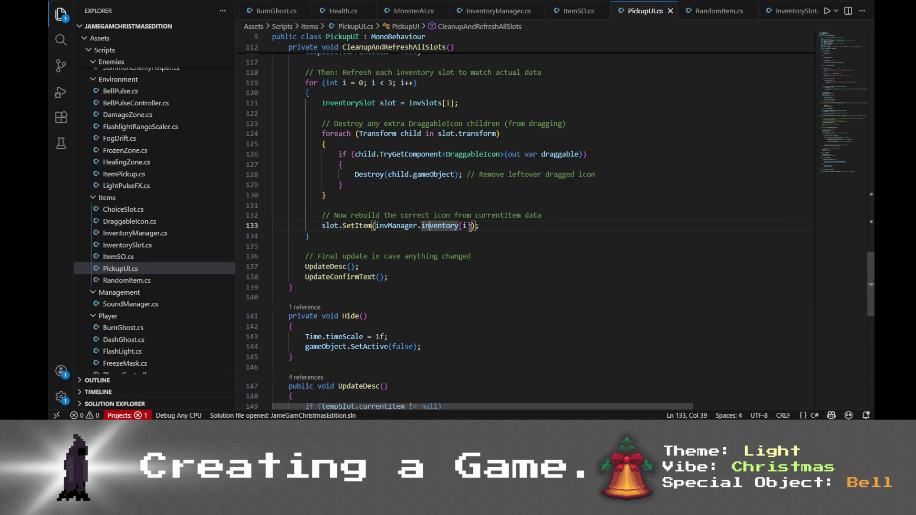
{"action": "left_click", "coordinate": [388, 225]}
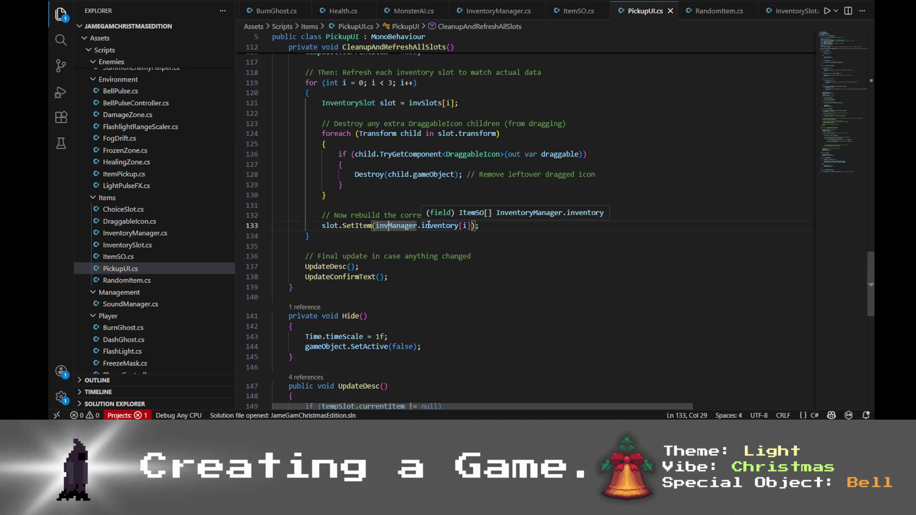
{"action": "key", "text": "alt+Tab"}
{"action": "left_click", "coordinate": [263, 365]}
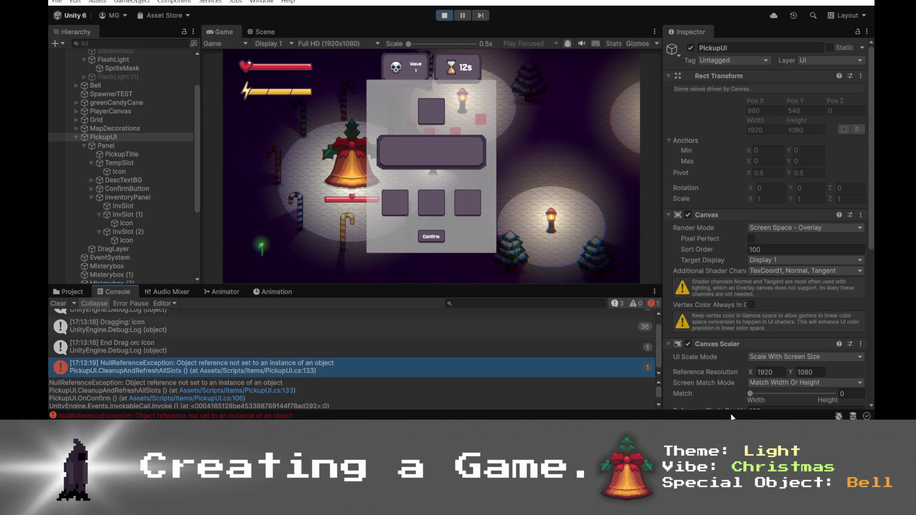
{"action": "key", "text": "alt+Tab"}
{"action": "left_click", "coordinate": [413, 387]}
{"action": "key", "text": "ctrl+v"}
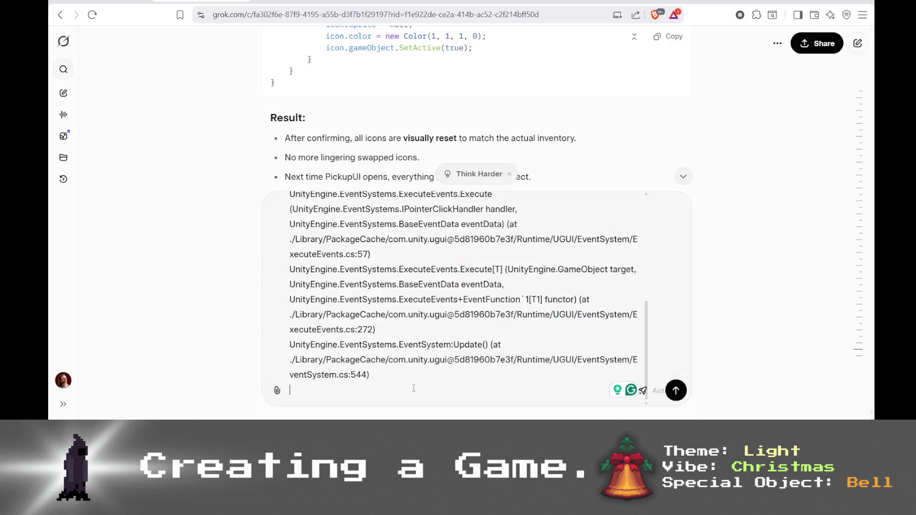
- Copy the entire InventorySlot.cs script and bring the Grok chat back to the front
{"action": "key", "text": "alt+Tab"}
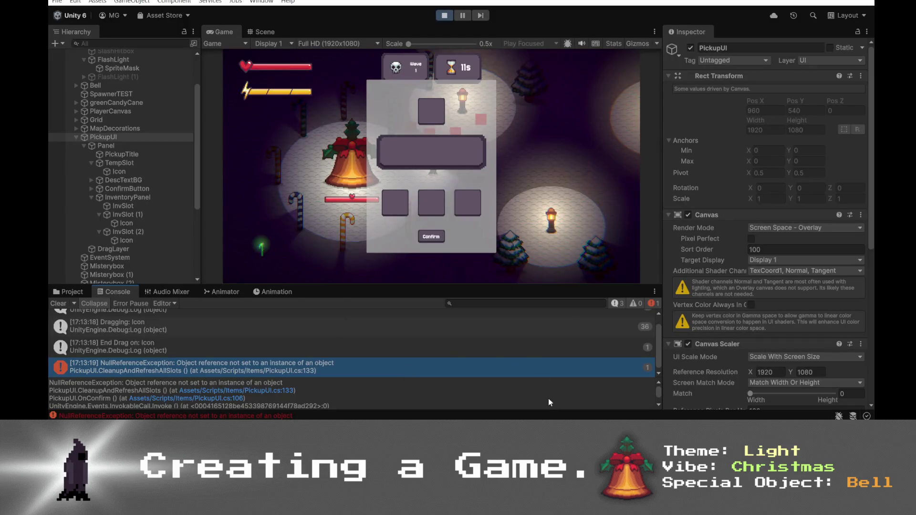
{"action": "key", "text": "alt+Tab"}
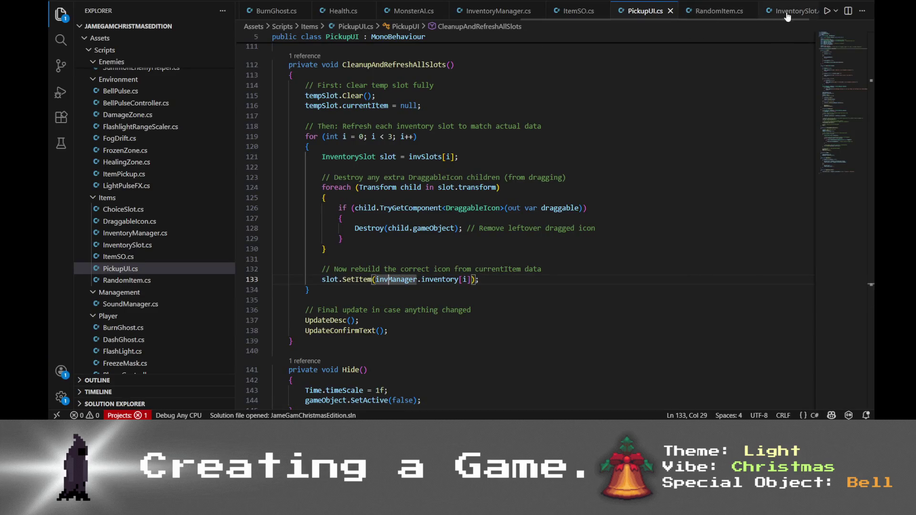
{"action": "key", "text": "F12"}
{"action": "key", "text": "ctrl+a"}
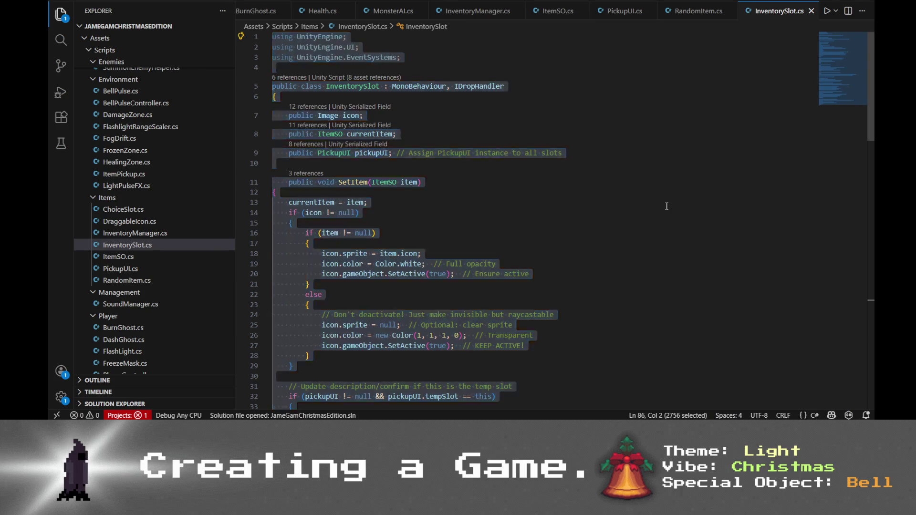
{"action": "key", "text": "alt+Tab"}
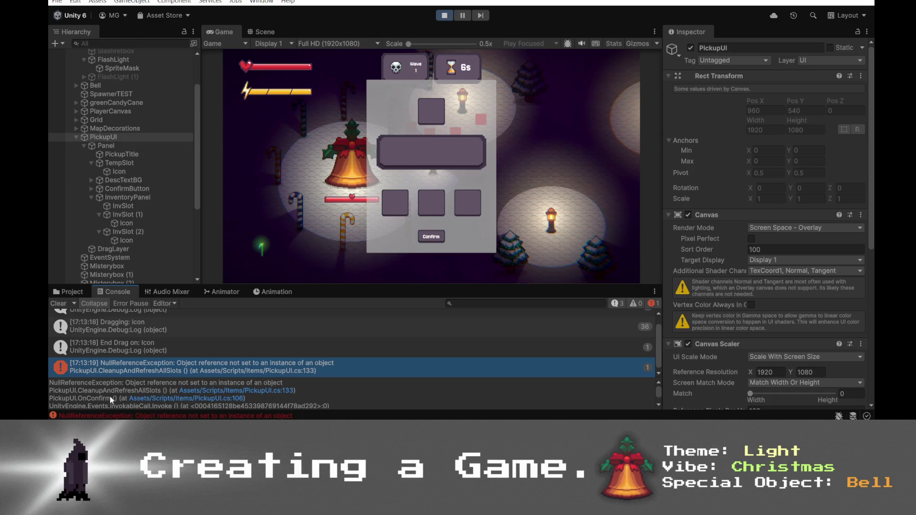
{"action": "key", "text": "alt+Tab"}
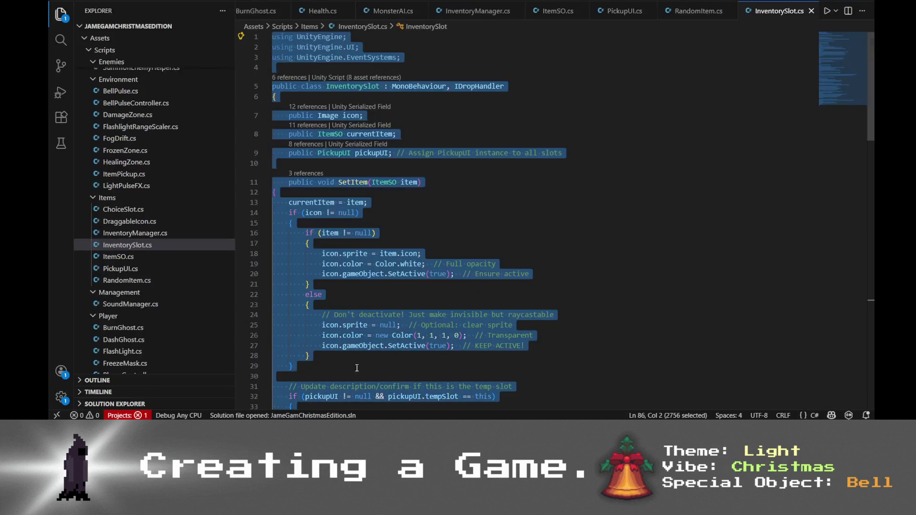
{"action": "key", "text": "alt+Tab"}
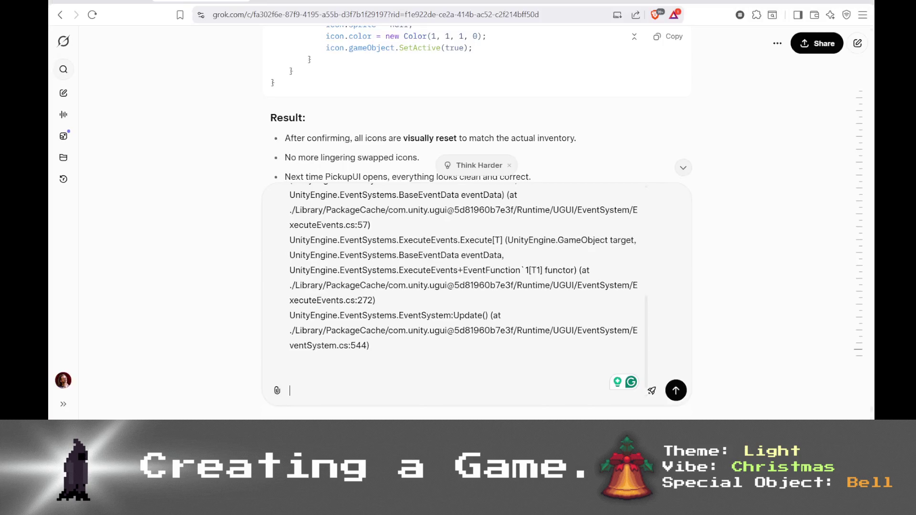
{"action": "left_click", "coordinate": [594, 377]}
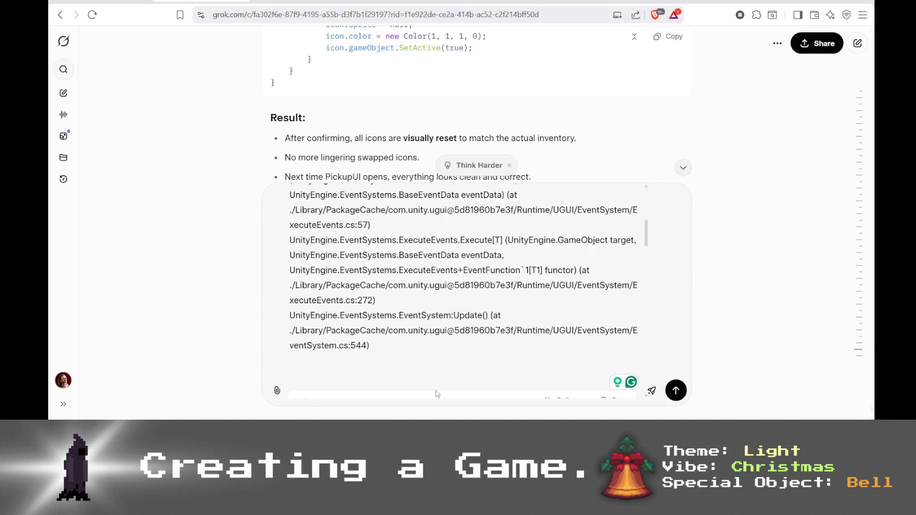
- Send Grok the stack trace followed by the InventorySlot code and skim its reply
{"action": "key", "text": "ctrl+v"}
{"action": "key", "text": "Return"}
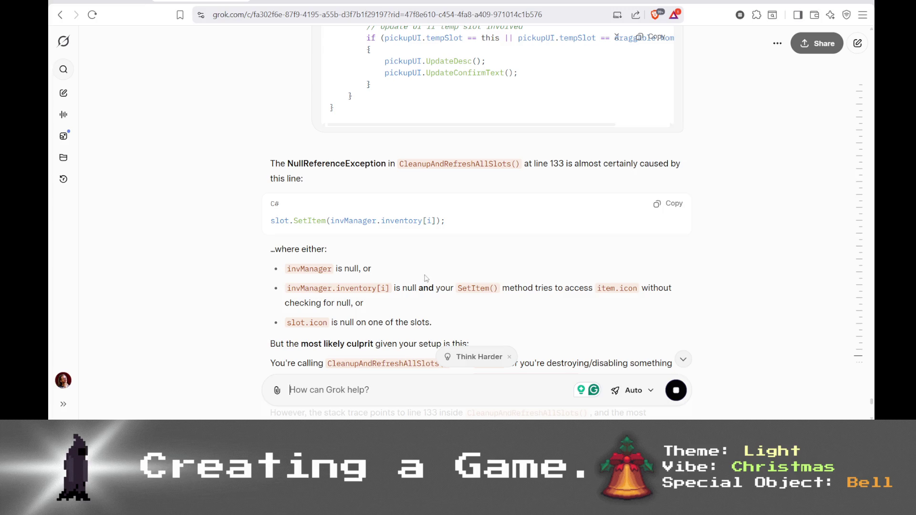
{"action": "scroll", "coordinate": [532, 207], "scroll_direction": "down", "scroll_amount": 8}
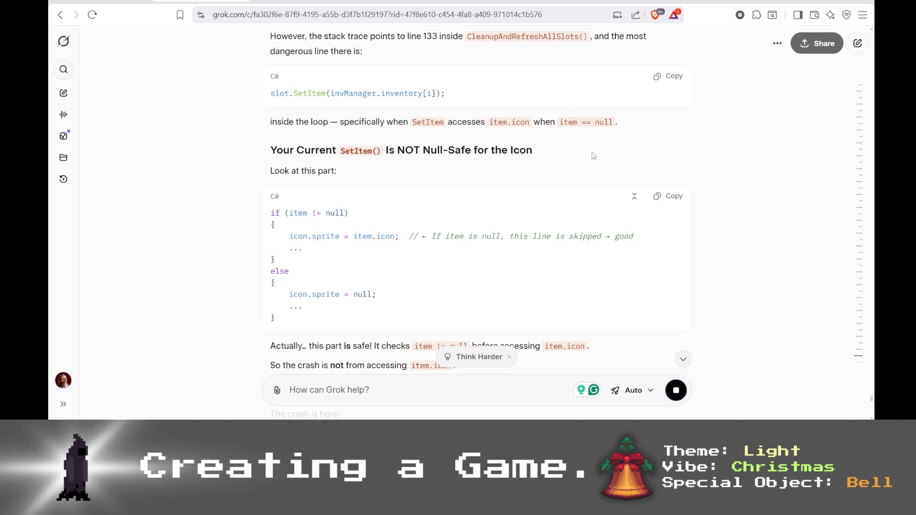
{"action": "scroll", "coordinate": [592, 156], "scroll_direction": "up", "scroll_amount": 12}
{"action": "scroll", "coordinate": [568, 169], "scroll_direction": "down", "scroll_amount": 7}
{"action": "scroll", "coordinate": [567, 171], "scroll_direction": "up", "scroll_amount": 2}
{"action": "scroll", "coordinate": [566, 170], "scroll_direction": "up", "scroll_amount": 2}
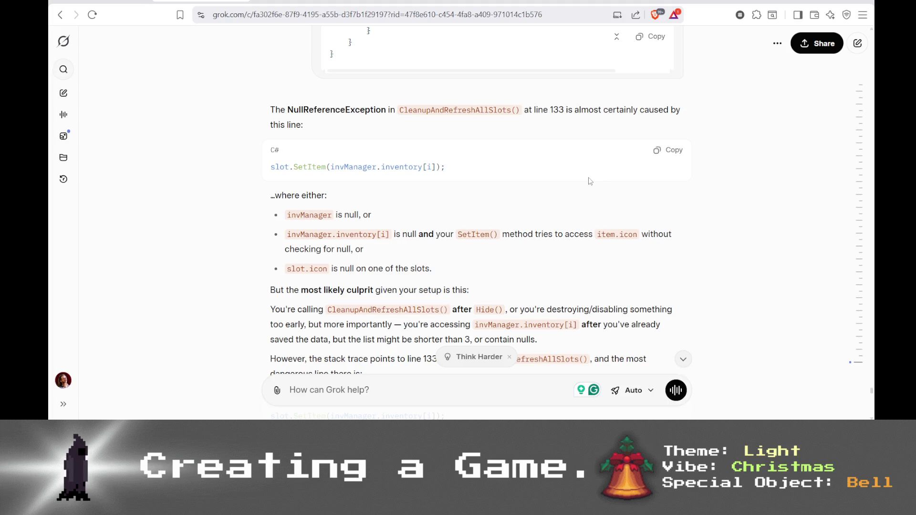
{"action": "scroll", "coordinate": [573, 179], "scroll_direction": "down", "scroll_amount": 1}
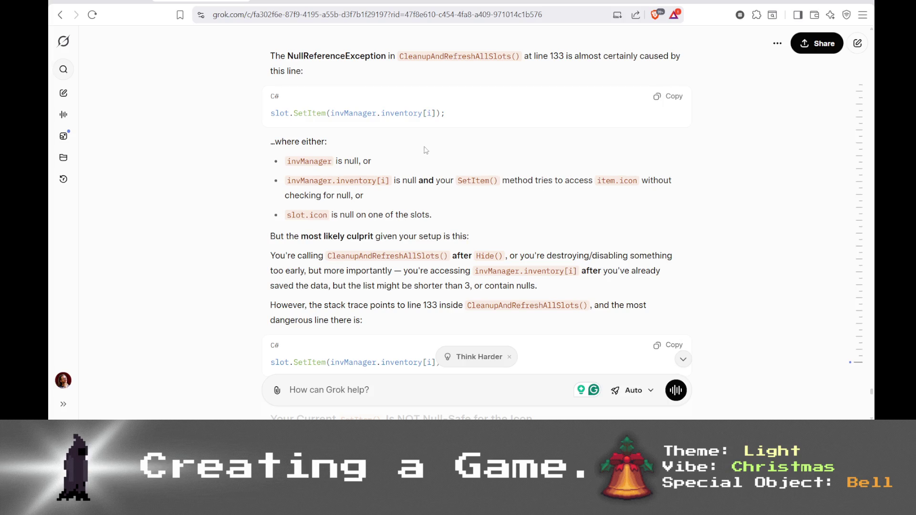
{"action": "scroll", "coordinate": [424, 151], "scroll_direction": "up", "scroll_amount": 1}
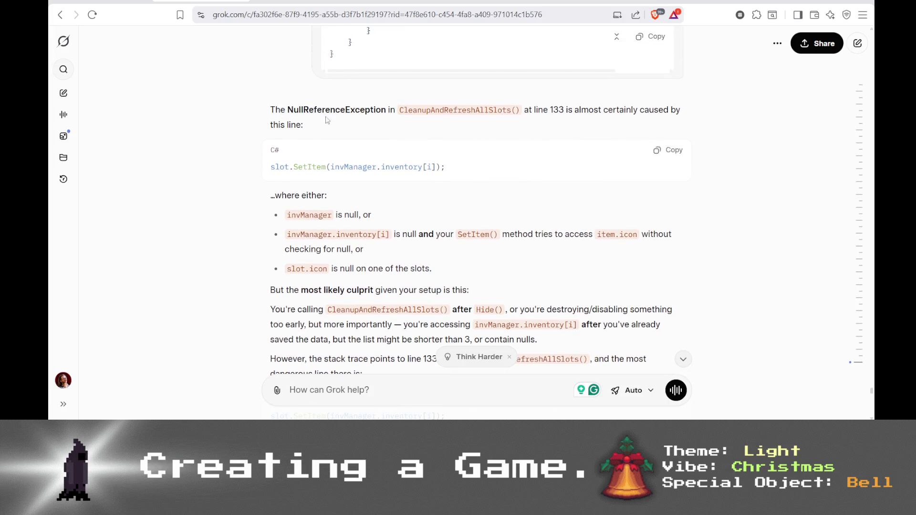
- Highlight Grok's explanation of line 133 and its note about SetItem() while reading
{"action": "left_click_drag", "start_coordinate": [528, 110], "coordinate": [594, 130]}
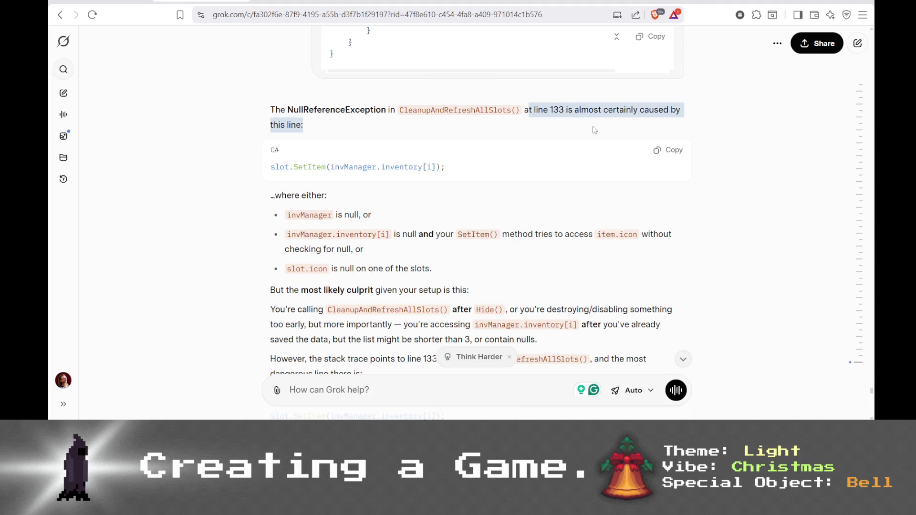
{"action": "left_click", "coordinate": [563, 110]}
{"action": "left_click_drag", "start_coordinate": [276, 166], "coordinate": [446, 167]}
{"action": "left_click", "coordinate": [358, 199]}
{"action": "scroll", "coordinate": [336, 201], "scroll_direction": "down", "scroll_amount": 1}
{"action": "left_click_drag", "start_coordinate": [286, 161], "coordinate": [374, 166]}
{"action": "left_click", "coordinate": [375, 166]}
{"action": "left_click_drag", "start_coordinate": [422, 181], "coordinate": [509, 182]}
{"action": "left_click", "coordinate": [540, 184]}
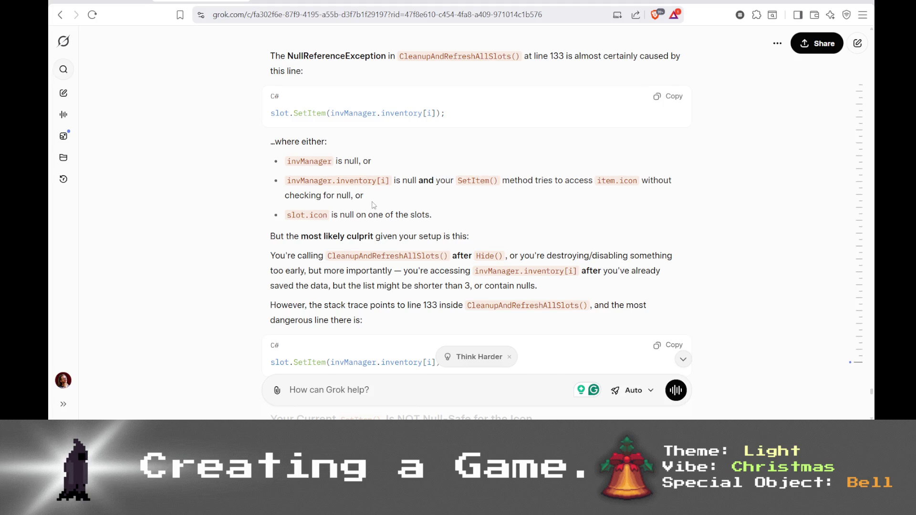
- Read through Grok's corrected CleanupAndRefreshAllSlots() to the end of the reply
{"action": "scroll", "coordinate": [374, 206], "scroll_direction": "down", "scroll_amount": 1}
{"action": "scroll", "coordinate": [373, 202], "scroll_direction": "down", "scroll_amount": 1}
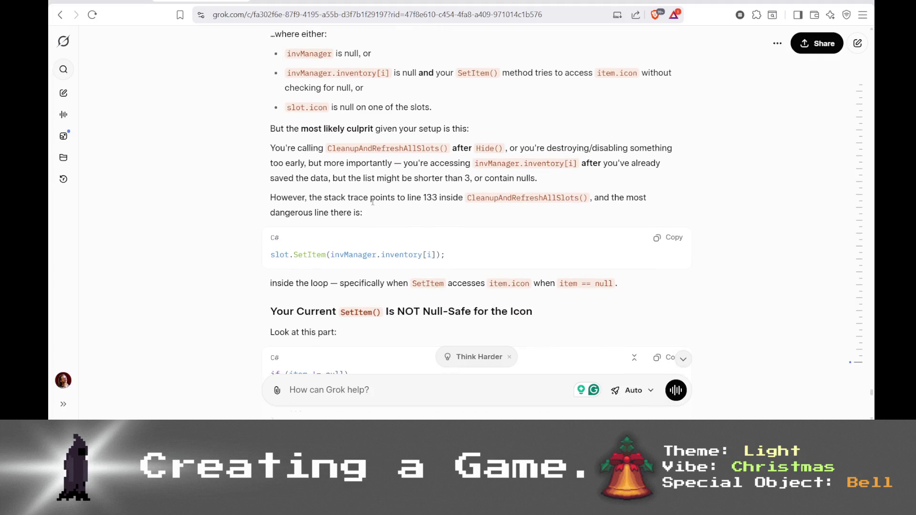
{"action": "scroll", "coordinate": [373, 201], "scroll_direction": "down", "scroll_amount": 1}
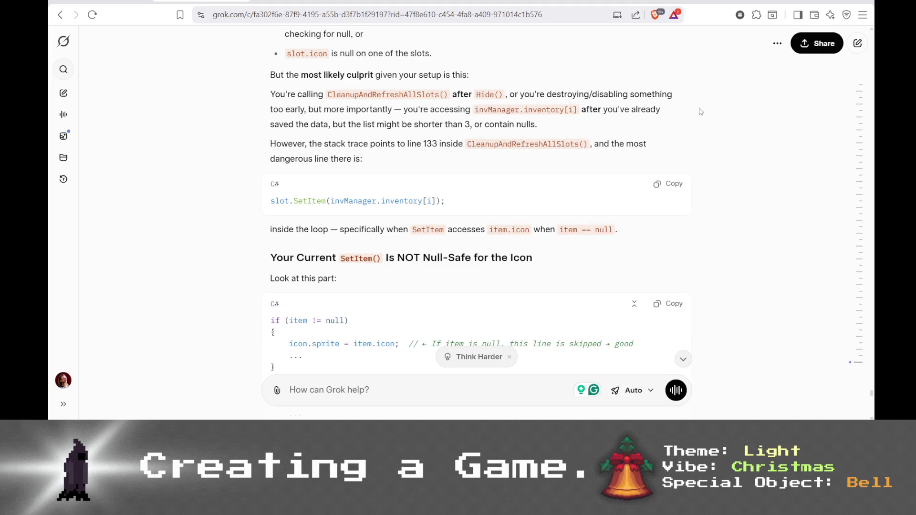
{"action": "scroll", "coordinate": [700, 112], "scroll_direction": "down", "scroll_amount": 2}
{"action": "scroll", "coordinate": [413, 200], "scroll_direction": "down", "scroll_amount": 5}
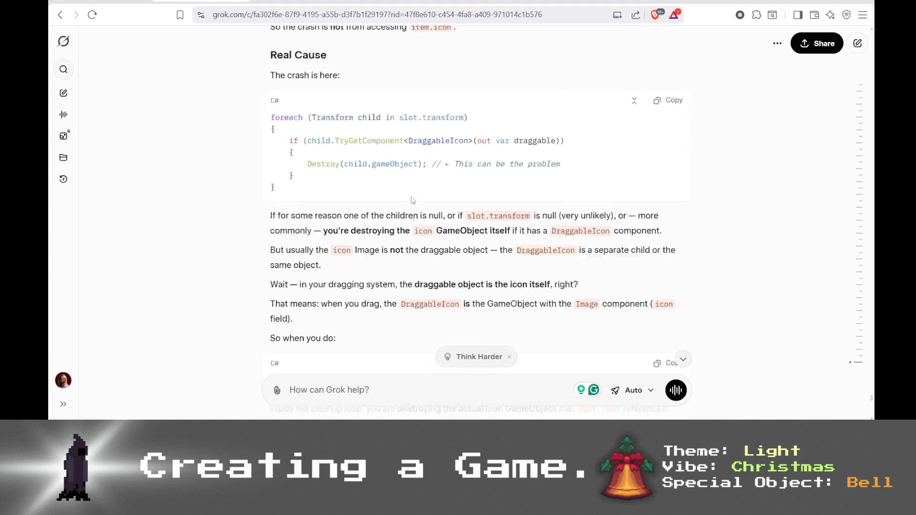
{"action": "scroll", "coordinate": [413, 200], "scroll_direction": "up", "scroll_amount": 3}
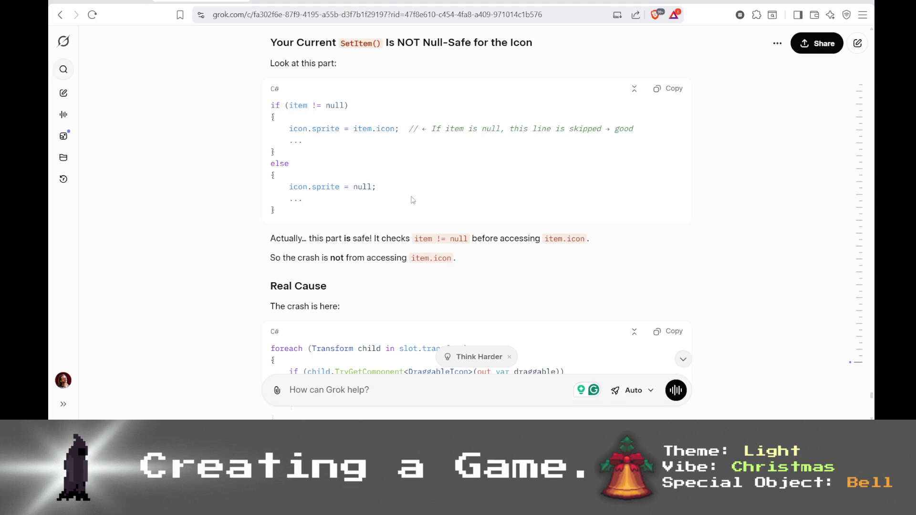
{"action": "scroll", "coordinate": [412, 200], "scroll_direction": "down", "scroll_amount": 4}
{"action": "scroll", "coordinate": [413, 200], "scroll_direction": "up", "scroll_amount": 1}
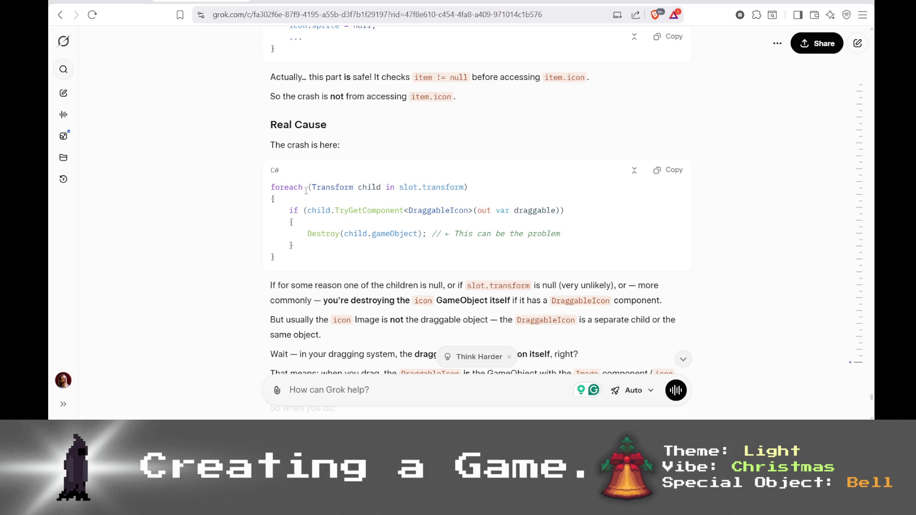
{"action": "scroll", "coordinate": [323, 255], "scroll_direction": "down", "scroll_amount": 1}
{"action": "scroll", "coordinate": [325, 251], "scroll_direction": "down", "scroll_amount": 2}
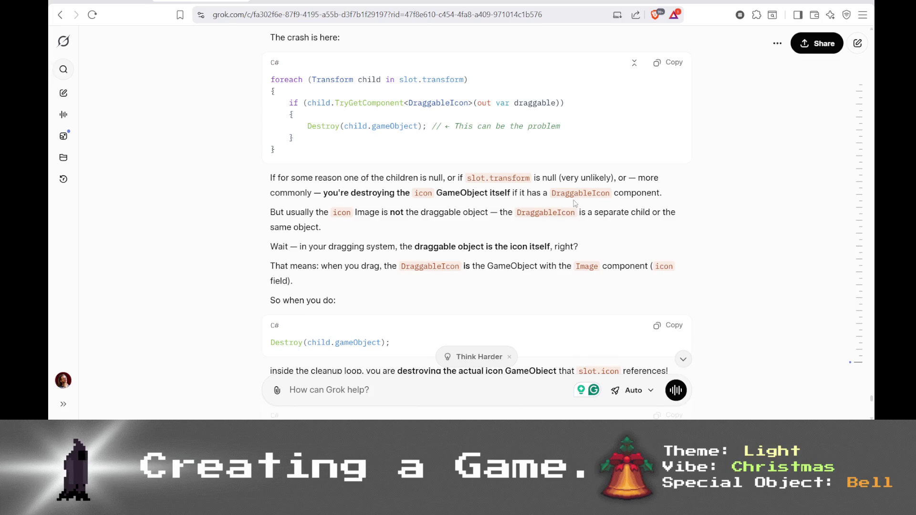
{"action": "scroll", "coordinate": [574, 203], "scroll_direction": "down", "scroll_amount": 4}
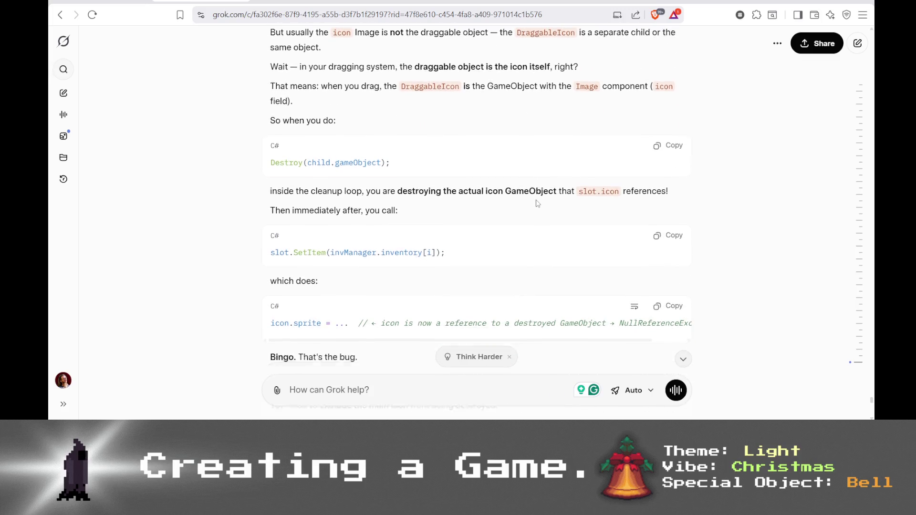
{"action": "scroll", "coordinate": [537, 203], "scroll_direction": "down", "scroll_amount": 2}
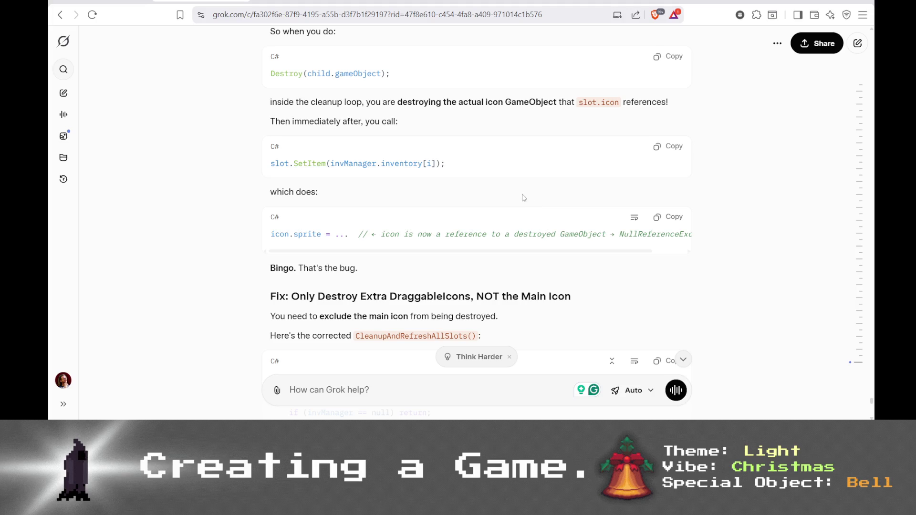
{"action": "scroll", "coordinate": [524, 198], "scroll_direction": "down", "scroll_amount": 5}
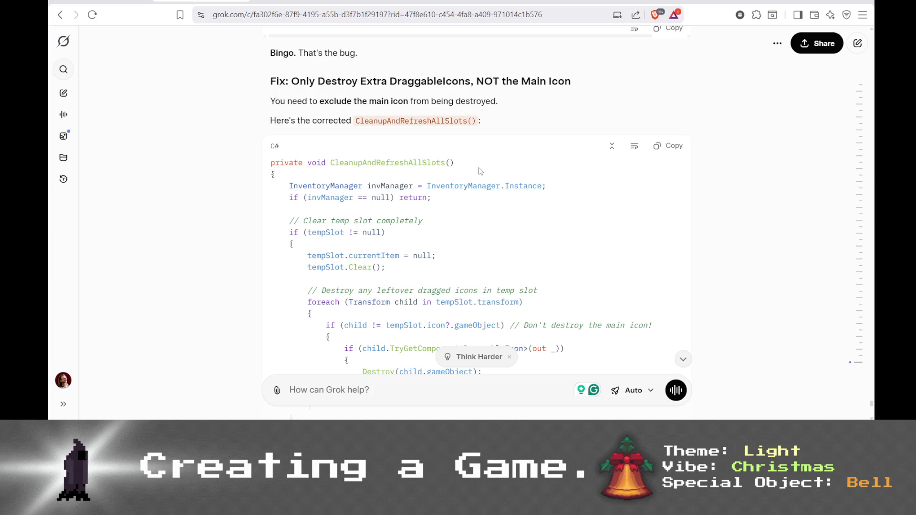
{"action": "scroll", "coordinate": [480, 171], "scroll_direction": "down", "scroll_amount": 5}
{"action": "key", "text": "alt+Tab"}
- Review SetItem and OnDrop, then tell Grok 'the way my script handles things, I never want to destroy the icons'
{"action": "left_click", "coordinate": [474, 265]}
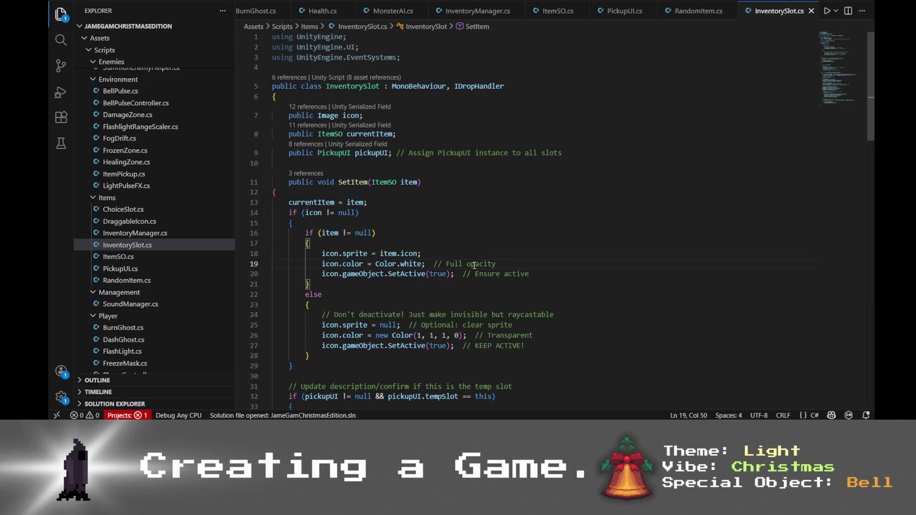
{"action": "scroll", "coordinate": [474, 265], "scroll_direction": "down", "scroll_amount": 4}
{"action": "key", "text": "alt+Tab"}
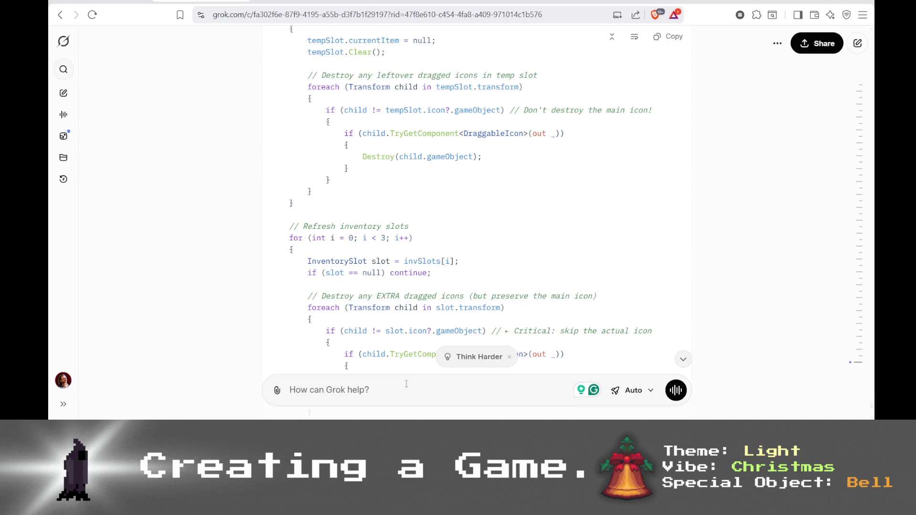
{"action": "key", "text": "alt+Tab"}
{"action": "scroll", "coordinate": [473, 323], "scroll_direction": "down", "scroll_amount": 5}
{"action": "key", "text": "alt+Tab"}
{"action": "type", "text": "the way m"}
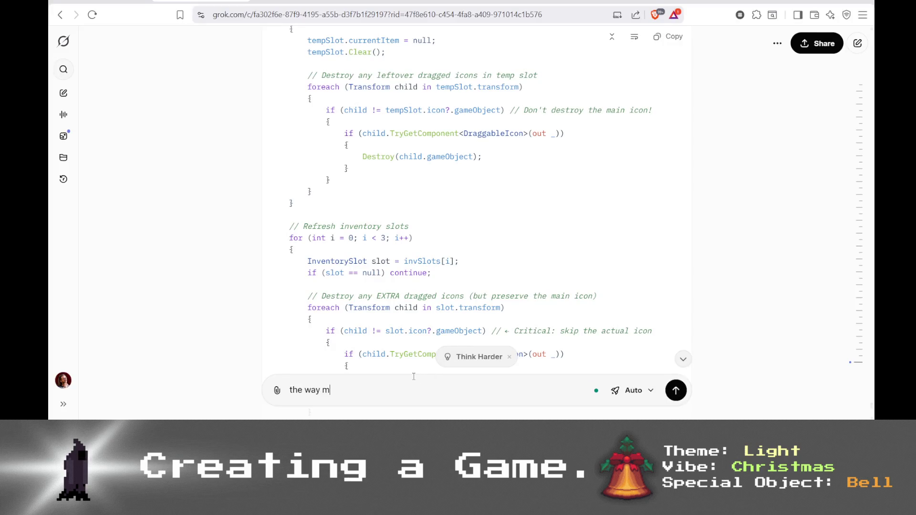
{"action": "type", "text": "y script handles "}
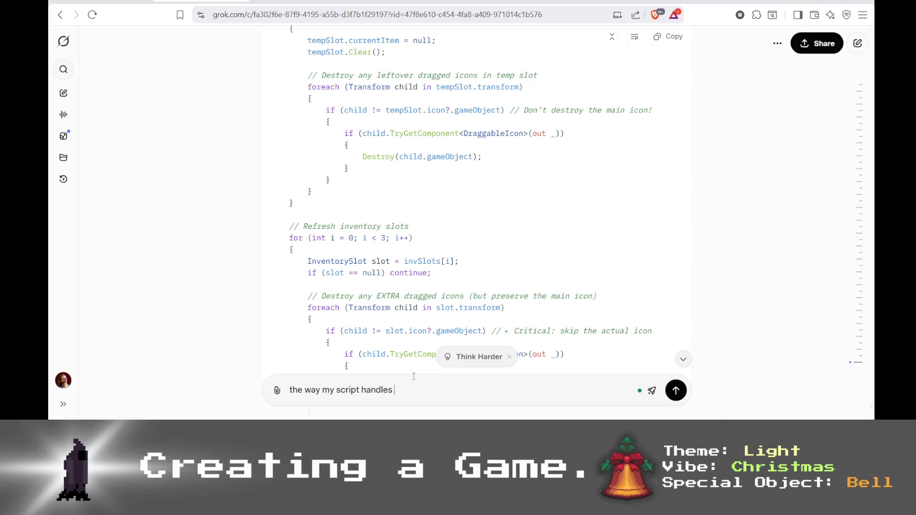
{"action": "type", "text": "things, I never want to d"}
{"action": "type", "text": "estroy the icons"}
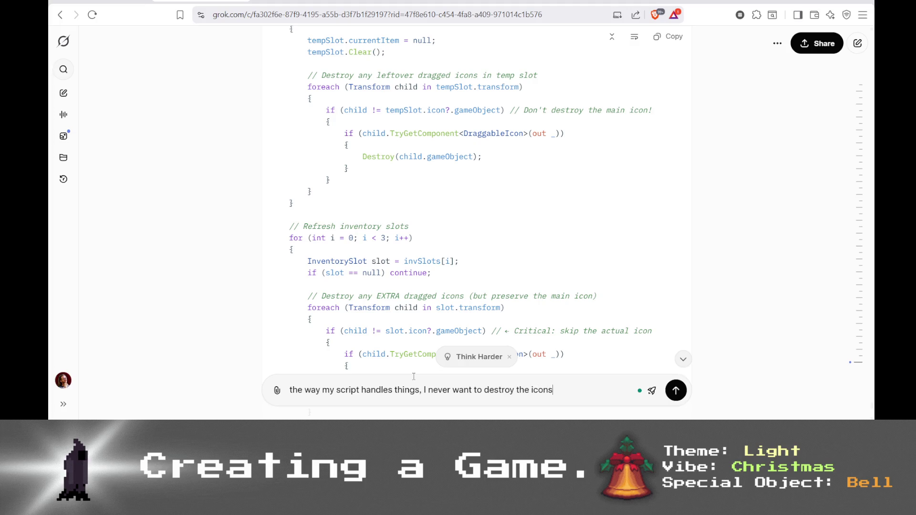
{"action": "key", "text": "Return"}
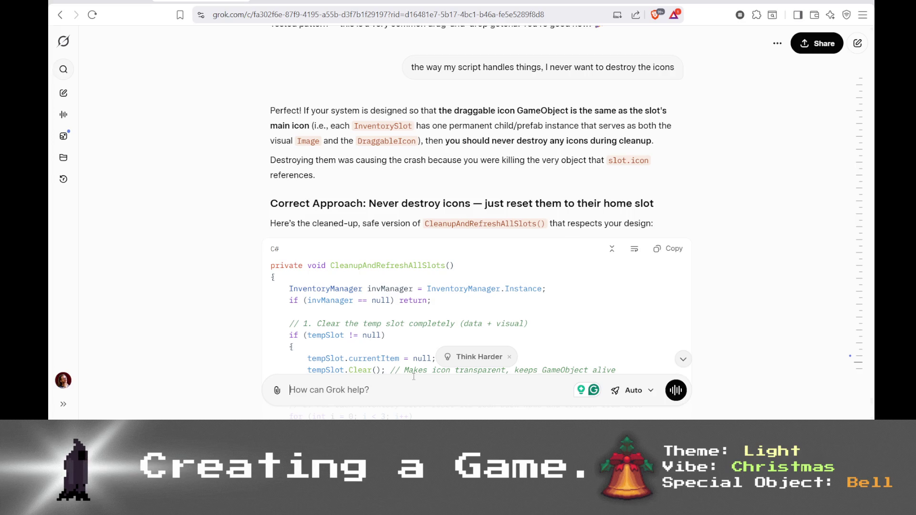
- Copy Grok's never-destroy CleanupAndRefreshAllSlots() code block and return to VS Code
{"action": "scroll", "coordinate": [395, 248], "scroll_direction": "down", "scroll_amount": 1}
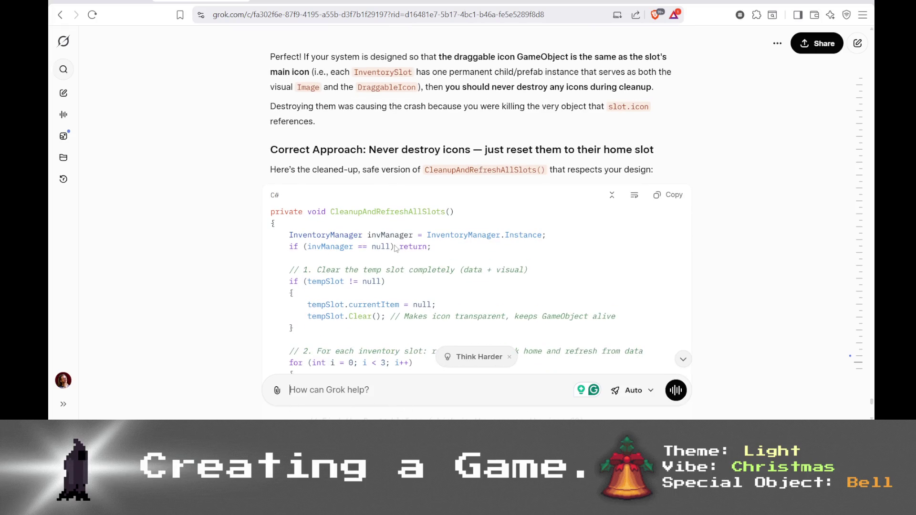
{"action": "scroll", "coordinate": [395, 246], "scroll_direction": "down", "scroll_amount": 2}
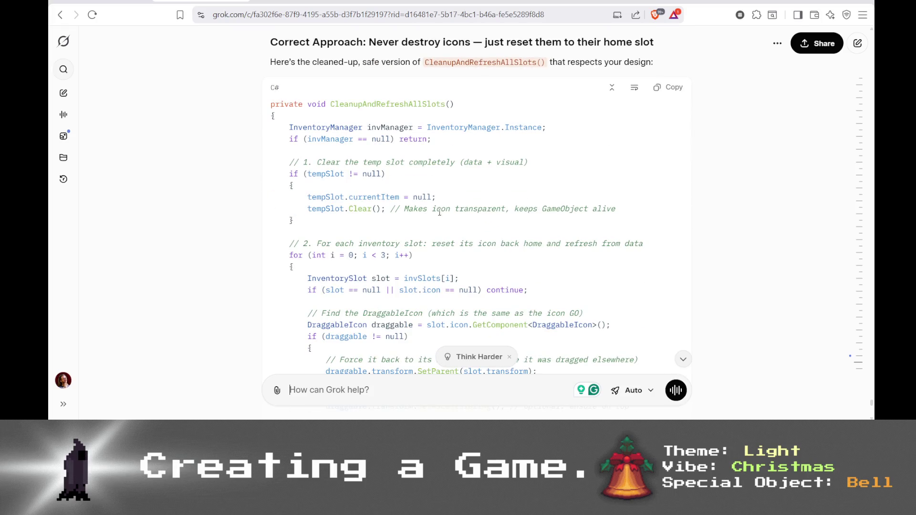
{"action": "scroll", "coordinate": [446, 231], "scroll_direction": "down", "scroll_amount": 8}
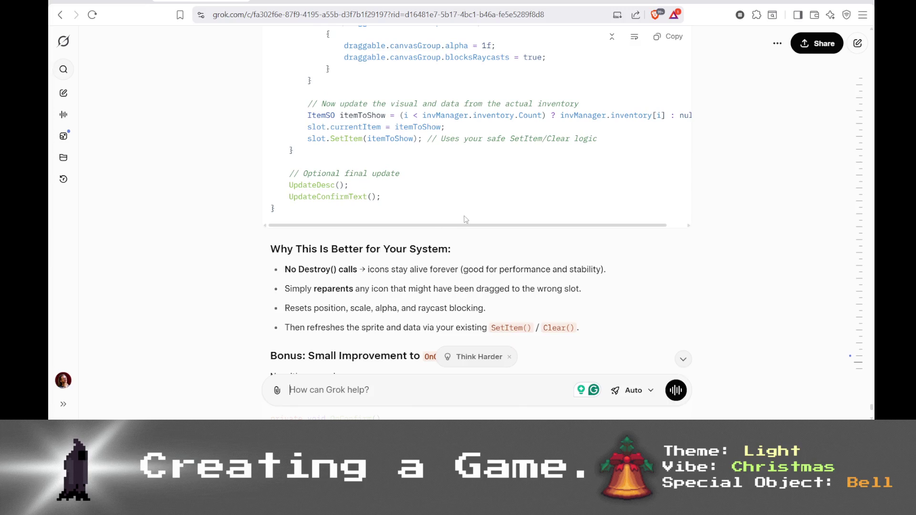
{"action": "scroll", "coordinate": [469, 220], "scroll_direction": "down", "scroll_amount": 3}
{"action": "scroll", "coordinate": [573, 191], "scroll_direction": "up", "scroll_amount": 12}
{"action": "left_click", "coordinate": [666, 87]}
{"action": "key", "text": "alt+Tab"}
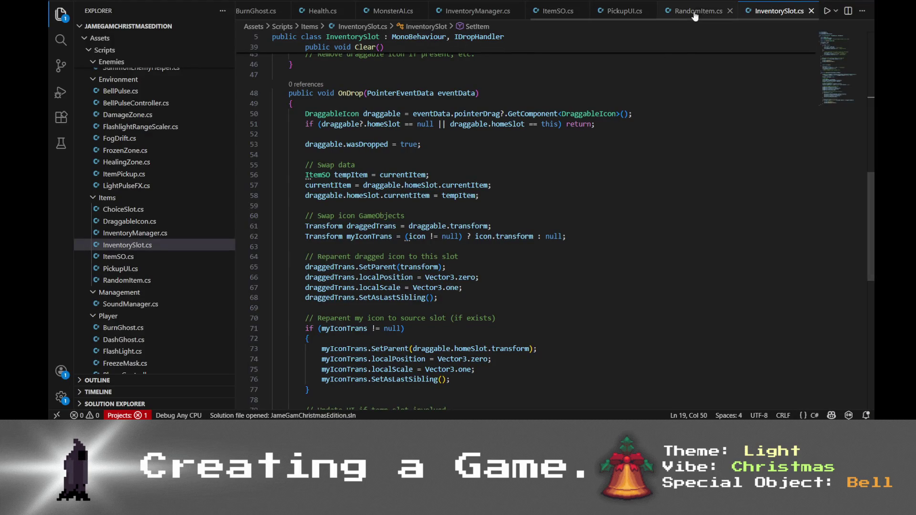
- In PickupUI.cs, replace the old CleanupAndRefreshAllSlots body with Grok's non-destroying version
{"action": "left_click", "coordinate": [700, 11]}
{"action": "left_click", "coordinate": [810, 18]}
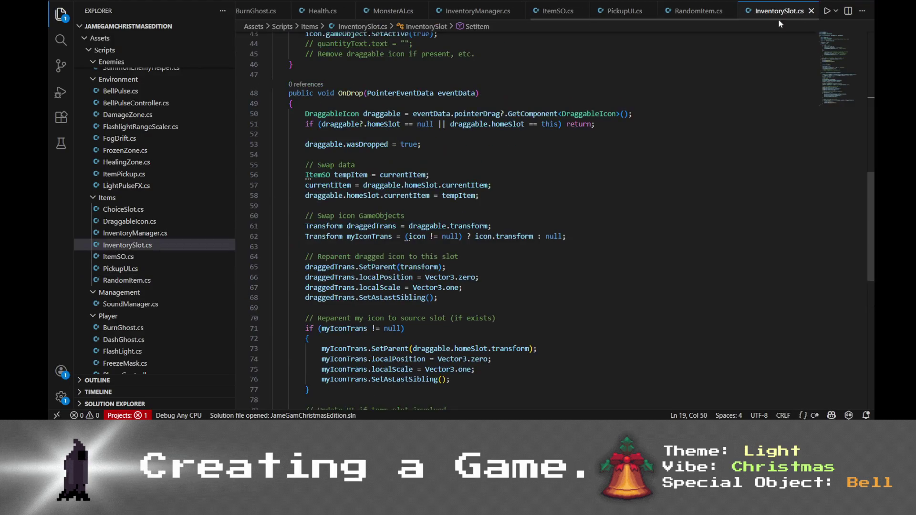
{"action": "left_click", "coordinate": [699, 11]}
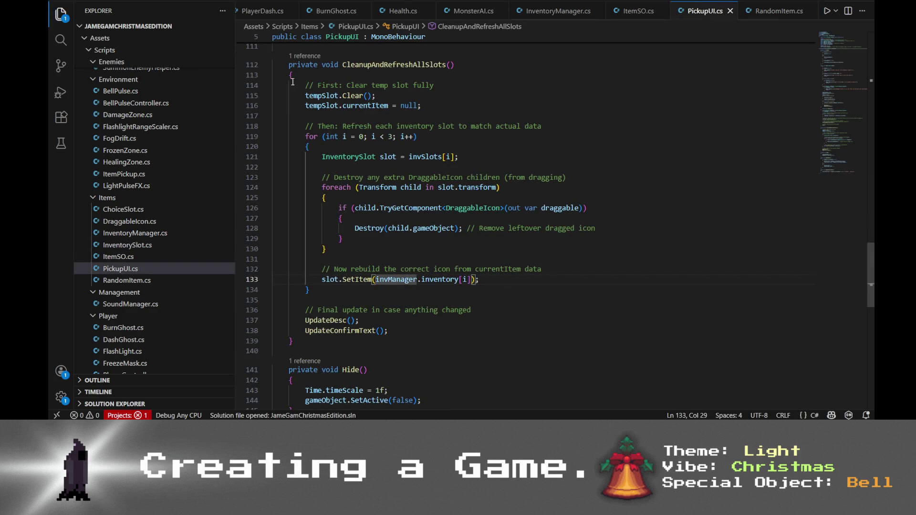
{"action": "left_click", "coordinate": [293, 341]}
{"action": "left_click", "coordinate": [309, 329], "text": "shift"}
{"action": "left_click", "coordinate": [293, 75], "text": "shift"}
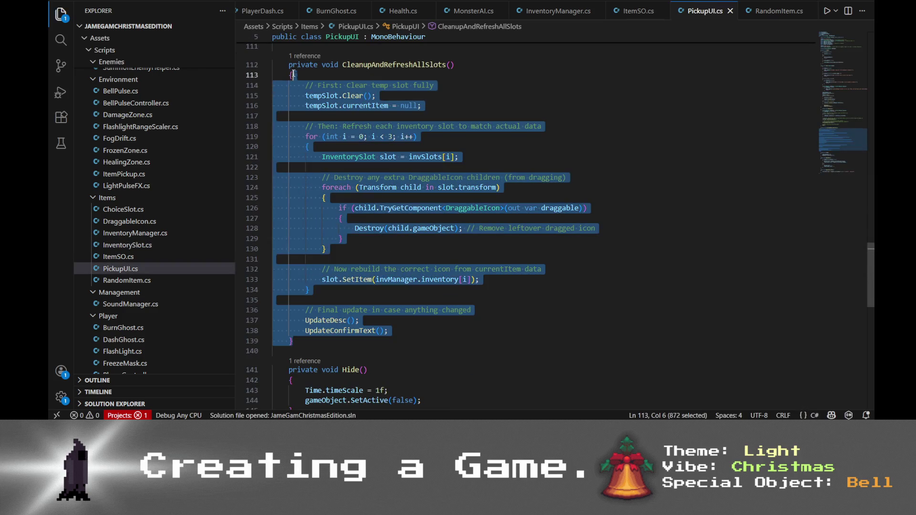
{"action": "key", "text": "ctrl+v"}
{"action": "scroll", "coordinate": [459, 248], "scroll_direction": "up", "scroll_amount": 5}
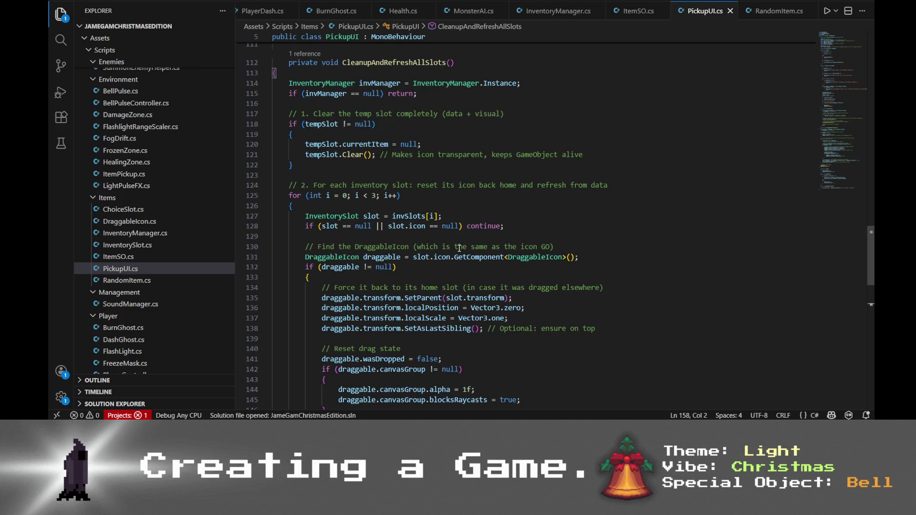
- Copy Grok's improved OnConfirm code and paste it over the old OnConfirm body
{"action": "key", "text": "alt+Tab"}
{"action": "scroll", "coordinate": [478, 254], "scroll_direction": "down", "scroll_amount": 10}
{"action": "scroll", "coordinate": [478, 254], "scroll_direction": "down", "scroll_amount": 3}
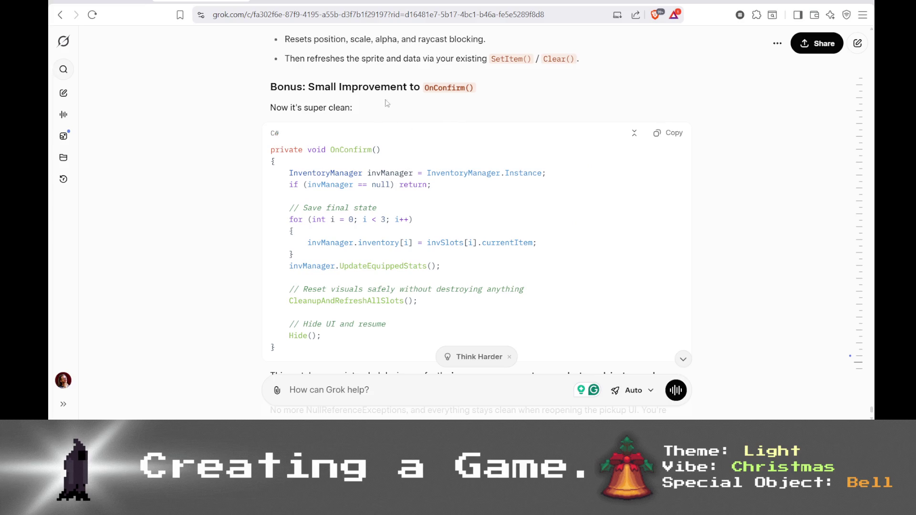
{"action": "scroll", "coordinate": [353, 118], "scroll_direction": "down", "scroll_amount": 2}
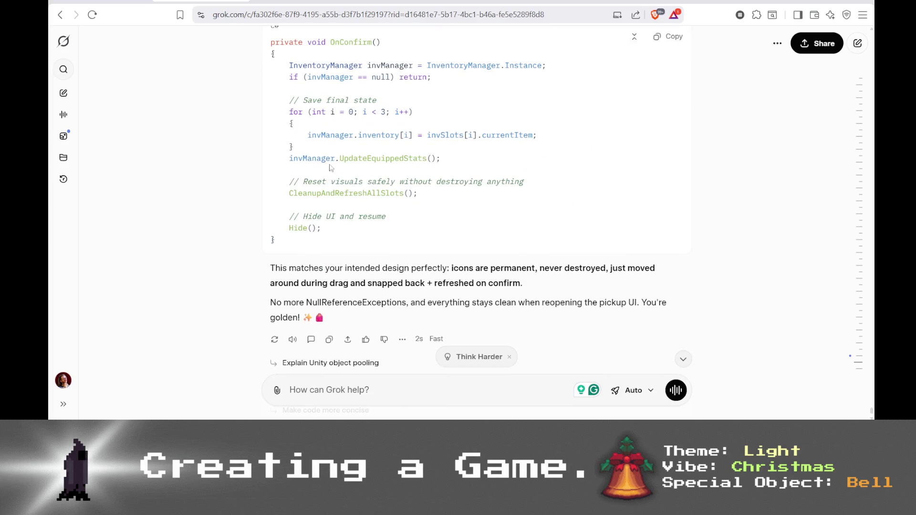
{"action": "mouse_move", "coordinate": [303, 253]}
{"action": "left_mouse_down"}
{"action": "mouse_move", "coordinate": [296, 62]}
{"action": "mouse_move", "coordinate": [272, 28]}
{"action": "left_mouse_up"}
{"action": "key", "text": "alt+Tab"}
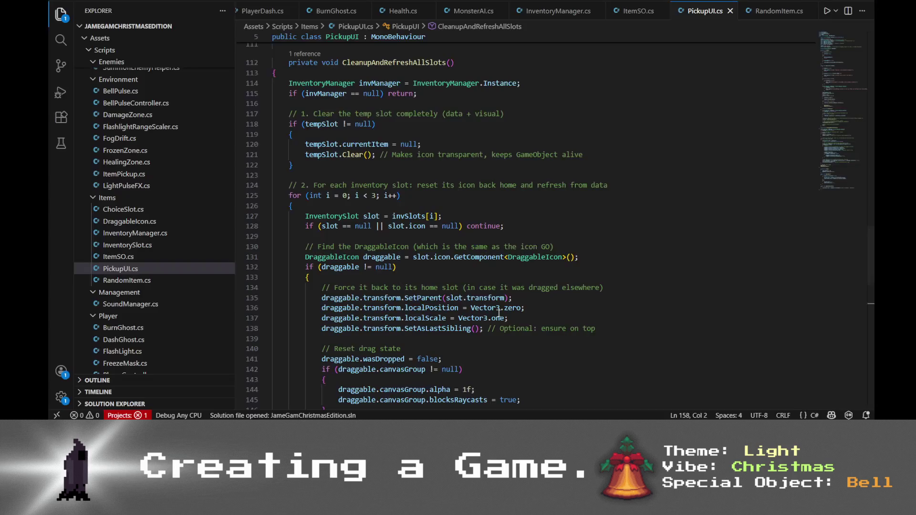
{"action": "scroll", "coordinate": [428, 252], "scroll_direction": "up", "scroll_amount": 5}
{"action": "left_click", "coordinate": [377, 152]}
{"action": "left_click", "coordinate": [323, 356]}
{"action": "left_click_drag", "start_coordinate": [323, 356], "coordinate": [276, 154]}
{"action": "key", "text": "ctrl+v"}
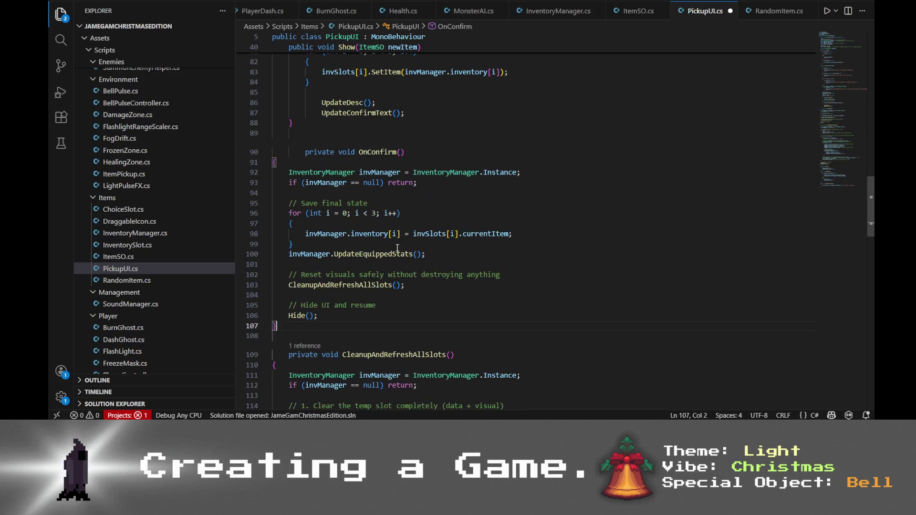
- Return to the Unity editor to let the scripts recompile
{"action": "key", "text": "alt+Tab"}
{"action": "scroll", "coordinate": [619, 398], "scroll_direction": "down", "scroll_amount": 2}
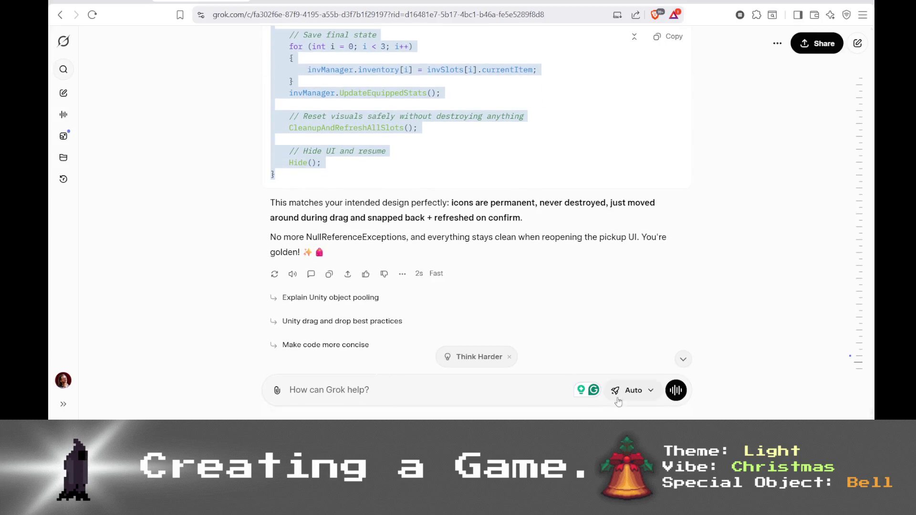
{"action": "mouse_move", "coordinate": [639, 506]}
{"action": "left_click", "coordinate": [640, 381]}
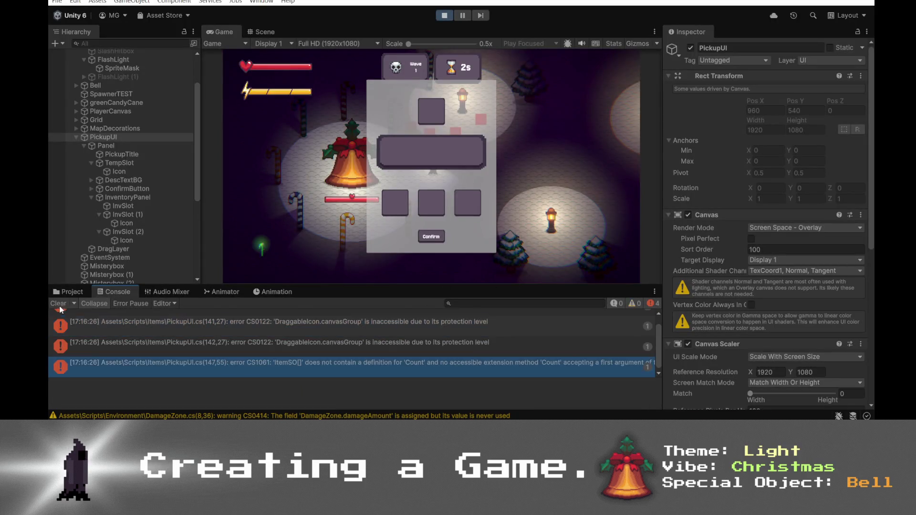
- Stop Play mode and open the canvasGroup error at PickupUI.cs(141,27) in VS Code
{"action": "left_click", "coordinate": [445, 15]}
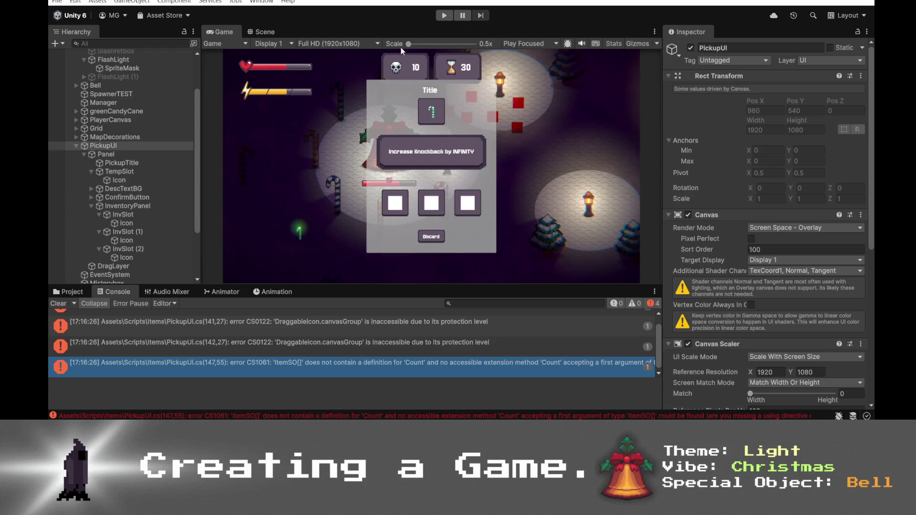
{"action": "scroll", "coordinate": [281, 337], "scroll_direction": "up", "scroll_amount": 1}
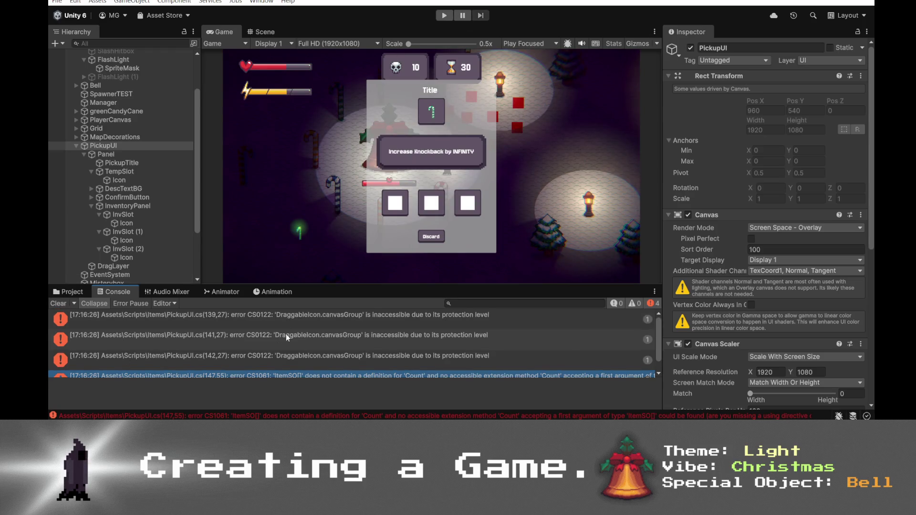
{"action": "double_click", "coordinate": [396, 337]}
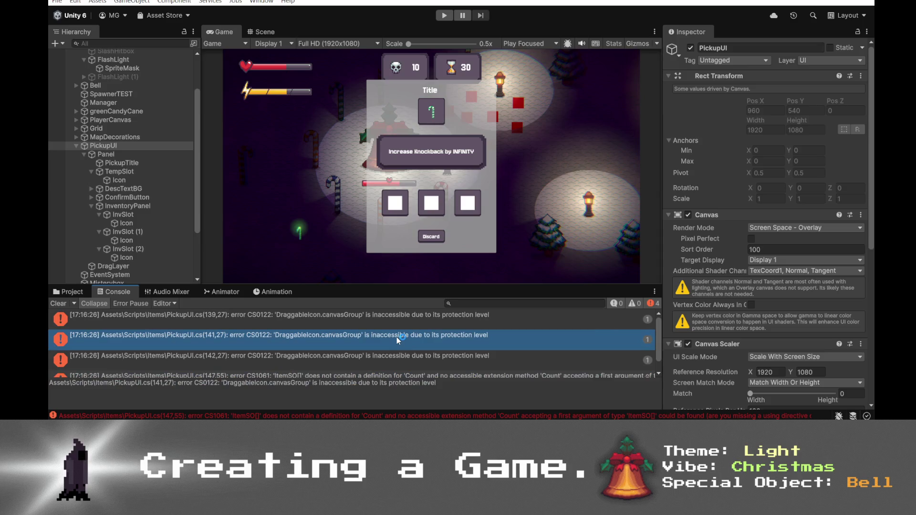
{"action": "left_click", "coordinate": [355, 227]}
{"action": "scroll", "coordinate": [378, 243], "scroll_direction": "up", "scroll_amount": 3}
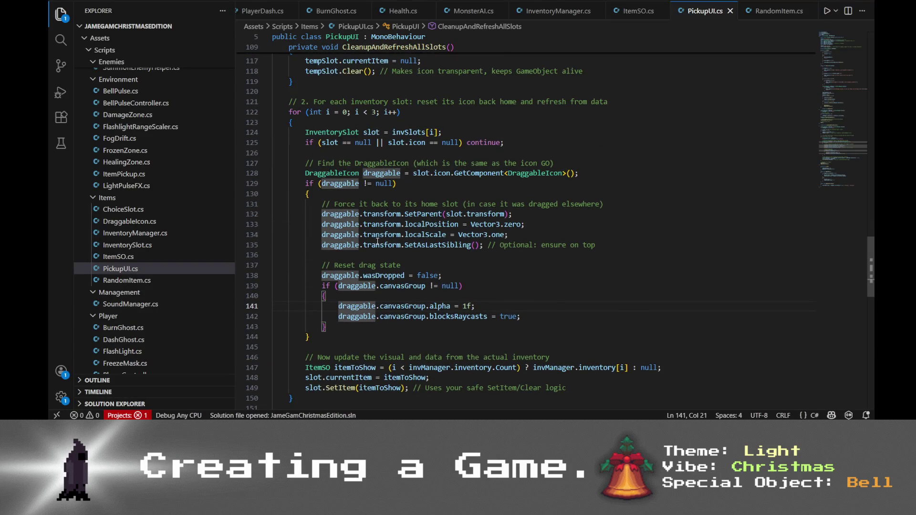
- Inspect the DraggableIcon type on line 128 and its canvasGroup use on line 141
{"action": "left_click", "coordinate": [338, 173]}
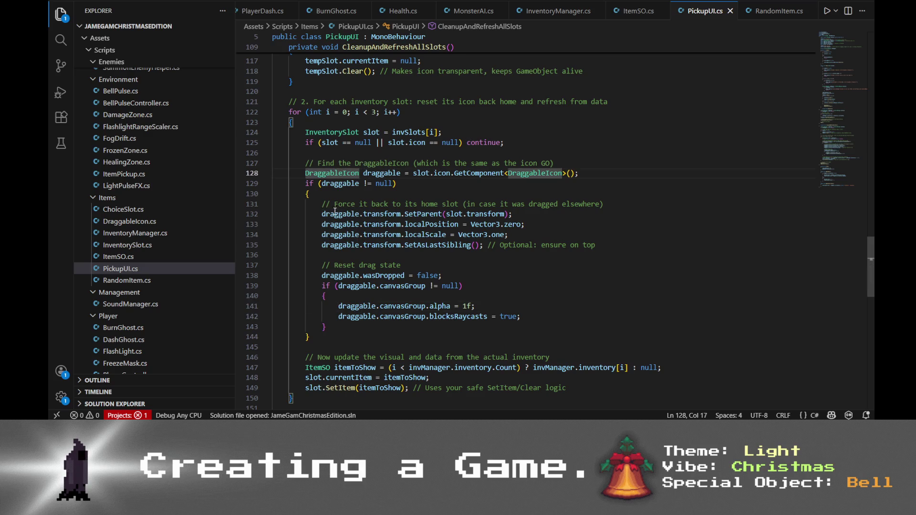
{"action": "mouse_move", "coordinate": [339, 214]}
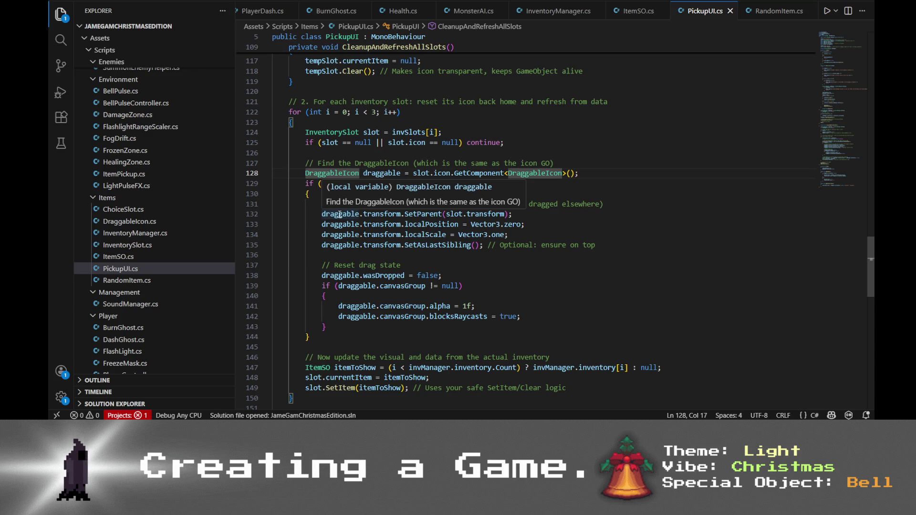
{"action": "left_click", "coordinate": [380, 306]}
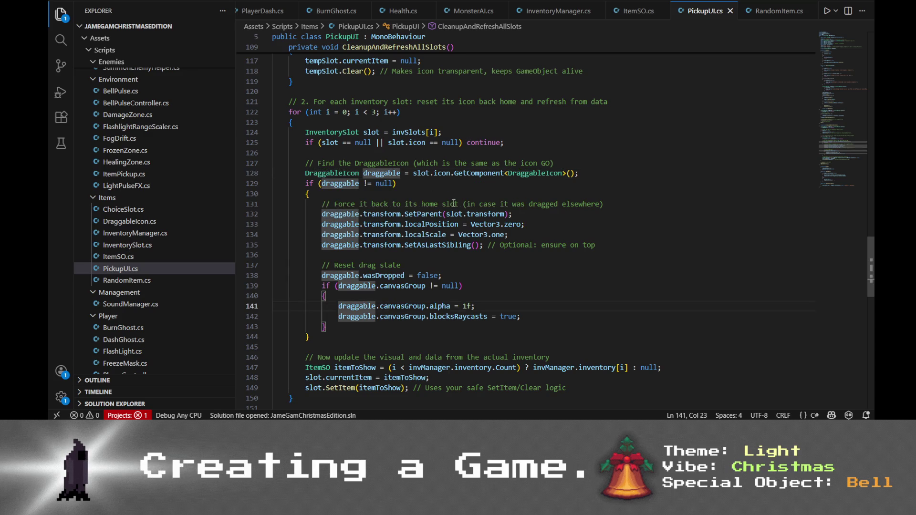
{"action": "left_click", "coordinate": [339, 173]}
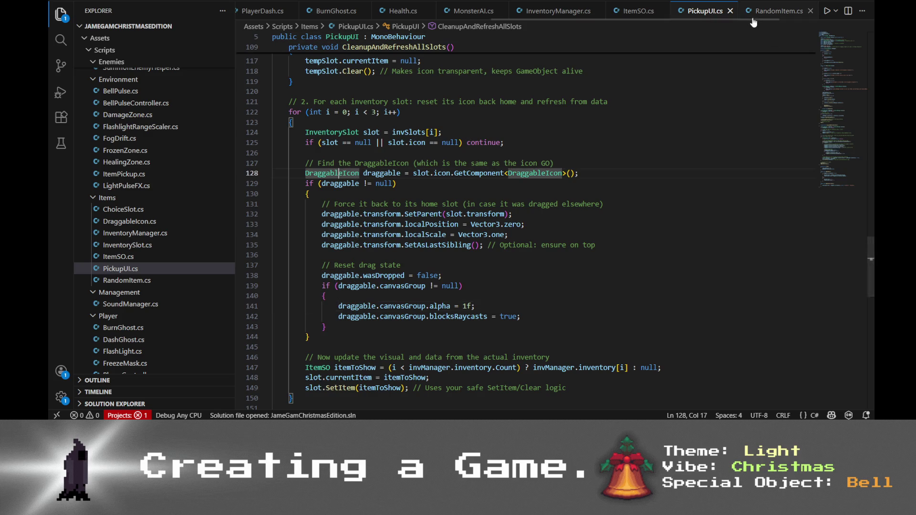
{"action": "scroll", "coordinate": [576, 128], "scroll_direction": "up", "scroll_amount": 2}
{"action": "scroll", "coordinate": [420, 11], "scroll_direction": "up", "scroll_amount": 5}
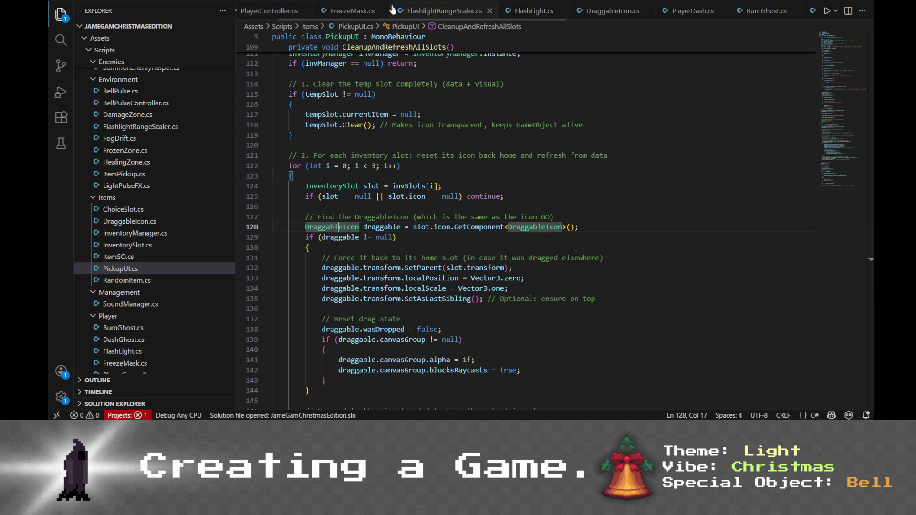
- In DraggableIcon.cs, change the canvasGroup field from private to public and return to Unity
{"action": "left_click", "coordinate": [596, 11]}
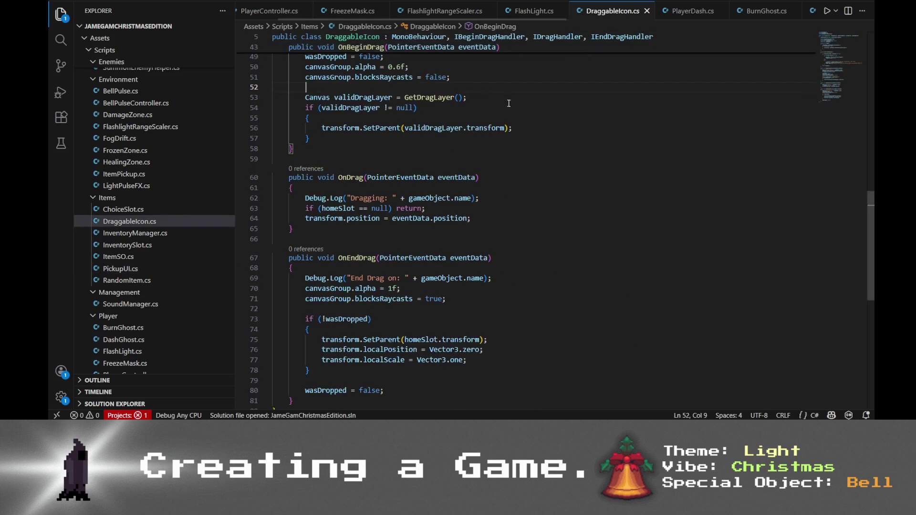
{"action": "scroll", "coordinate": [457, 132], "scroll_direction": "up", "scroll_amount": 5}
{"action": "scroll", "coordinate": [457, 133], "scroll_direction": "up", "scroll_amount": 8}
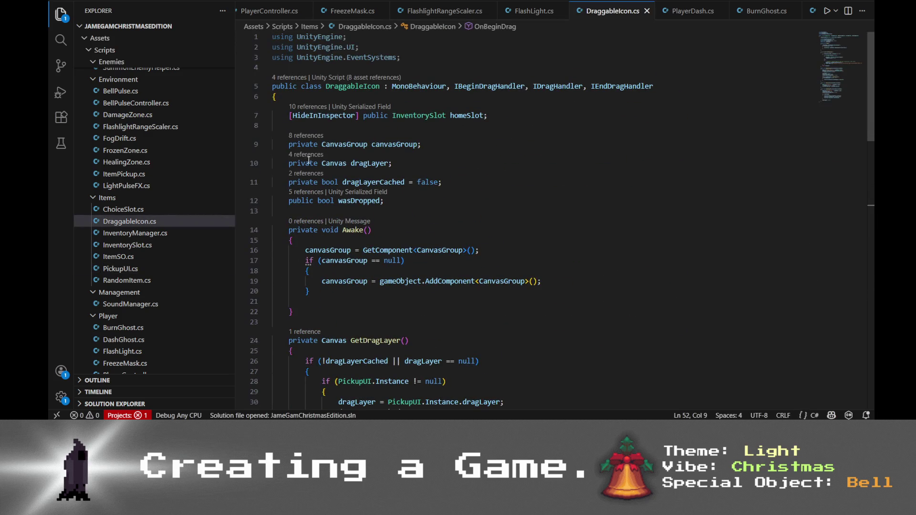
{"action": "double_click", "coordinate": [311, 145]}
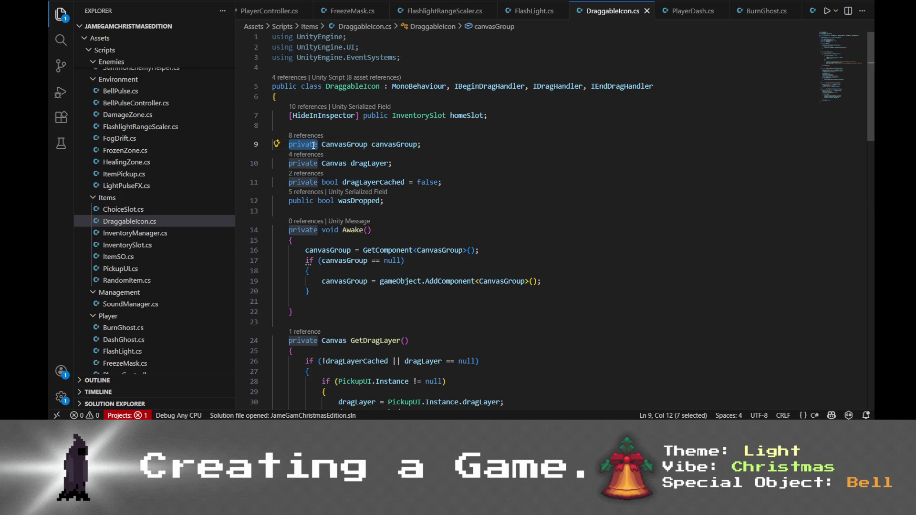
{"action": "type", "text": "public"}
{"action": "left_click", "coordinate": [392, 128]}
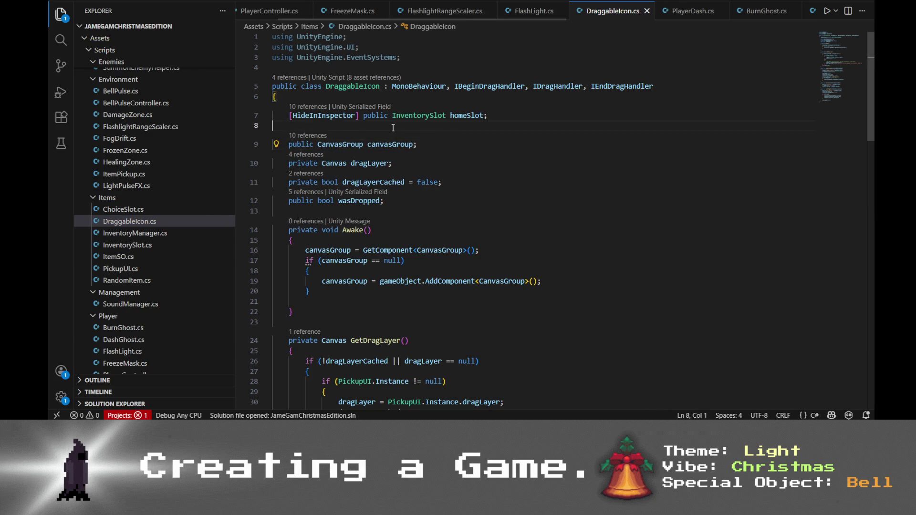
{"action": "key", "text": "alt+Tab"}
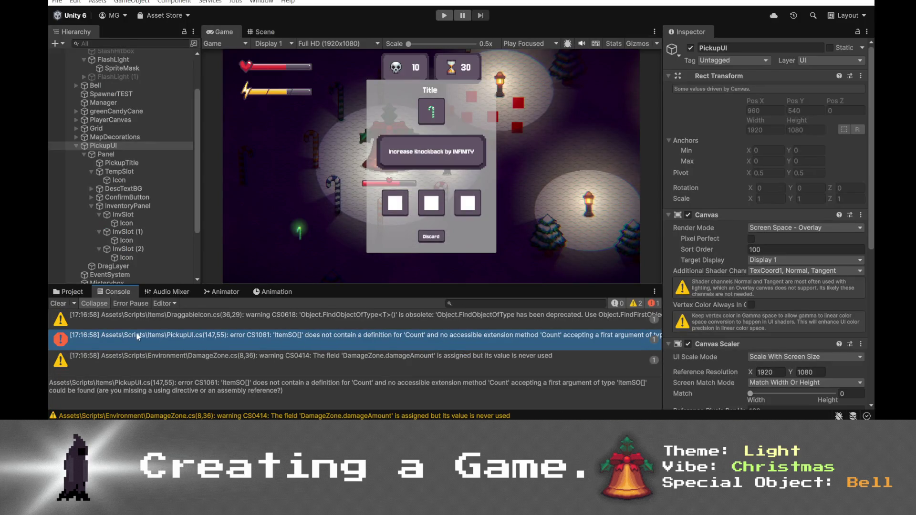
- Copy the itemToShow line 147 behind the Count error and switch to the Grok chat
{"action": "double_click", "coordinate": [294, 339]}
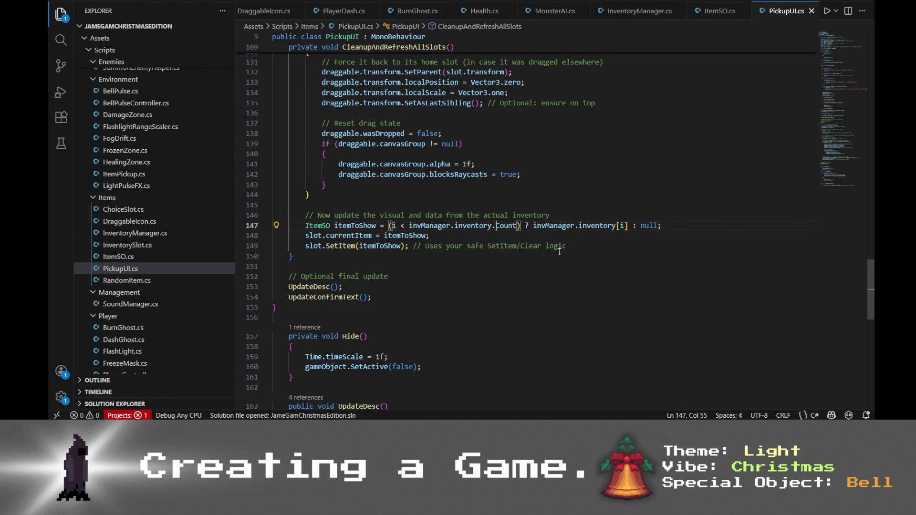
{"action": "left_click", "coordinate": [458, 225]}
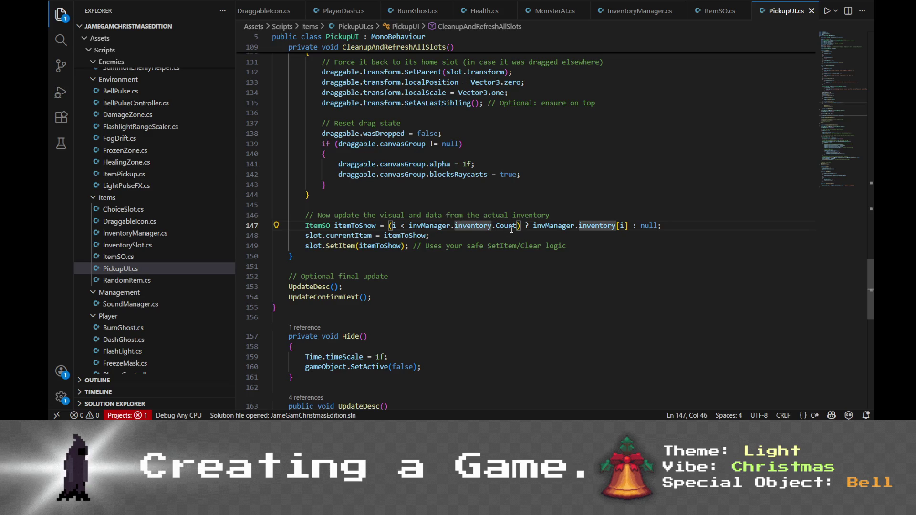
{"action": "left_click", "coordinate": [516, 227]}
{"action": "scroll", "coordinate": [515, 228], "scroll_direction": "up", "scroll_amount": 2}
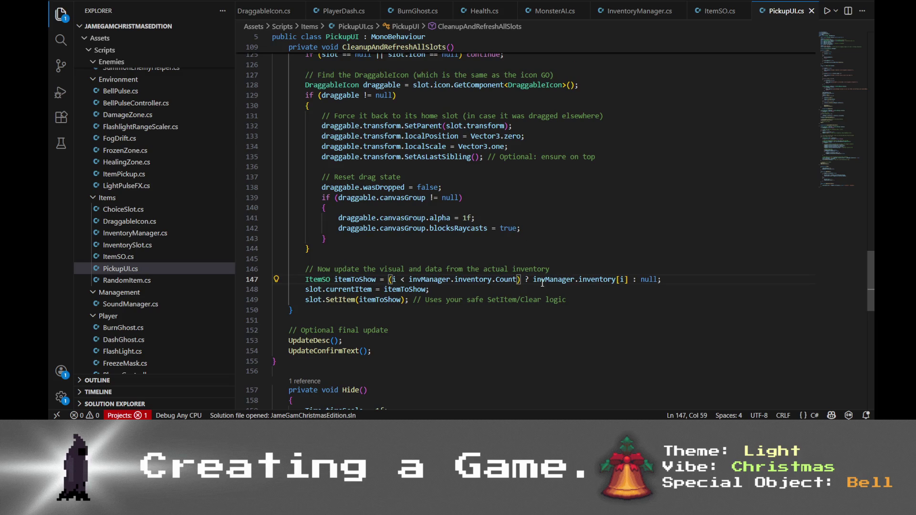
{"action": "triple_click", "coordinate": [659, 280]}
{"action": "key", "text": "alt+Tab"}
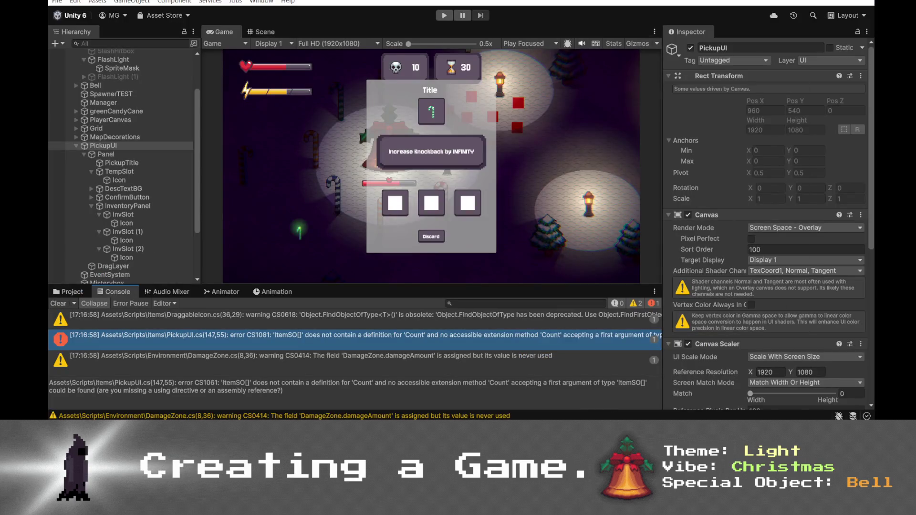
{"action": "key", "text": "alt+Tab"}
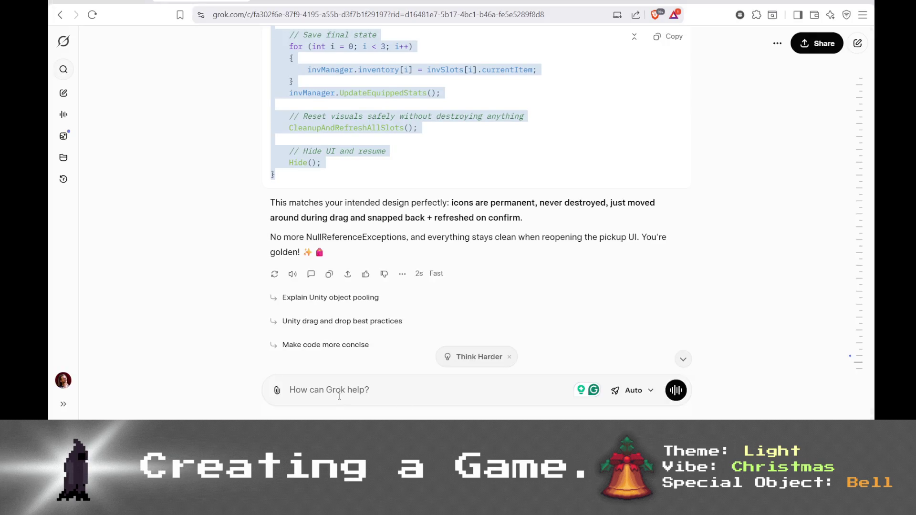
- Send Grok line 147 with the note 'I dont have a count, all items are just singulars'
{"action": "left_click", "coordinate": [339, 397]}
{"action": "type", "text": "ItemSO itemToShow = (i < invManager.inventory.Count) ? invManager.inventory[i] : null;"}
{"action": "type", "text": "I dont have a count, a"}
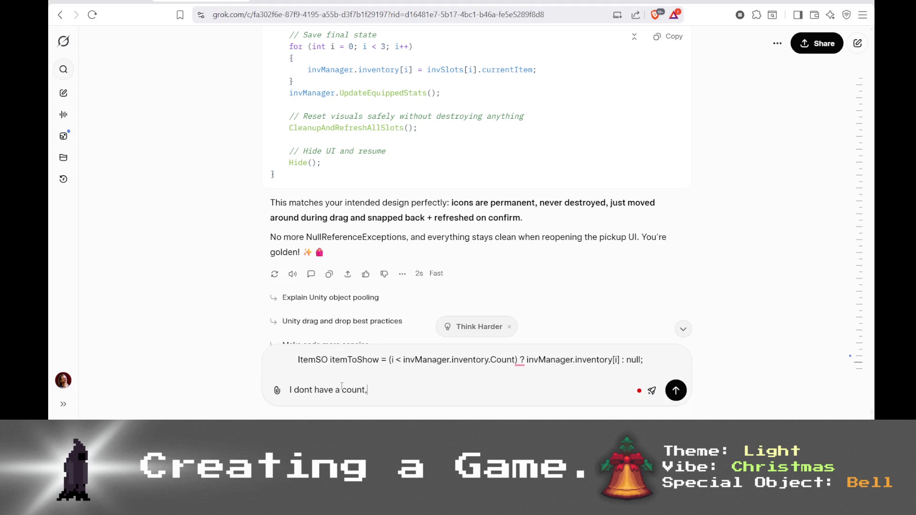
{"action": "type", "text": "ll items"}
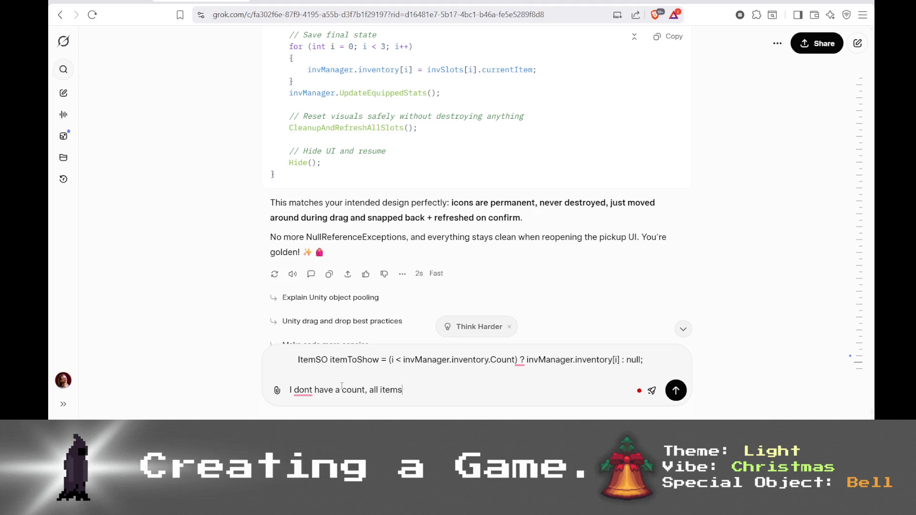
{"action": "type", "text": " are just singulars"}
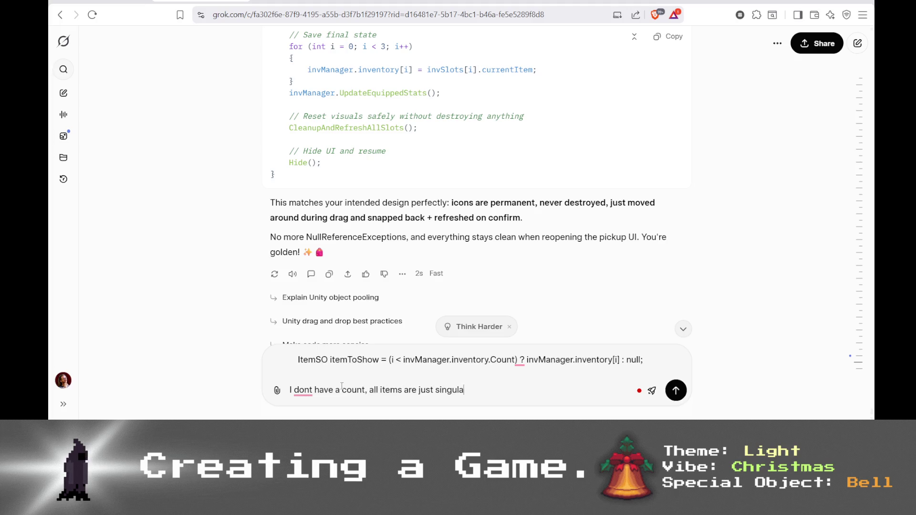
{"action": "key", "text": "Return"}
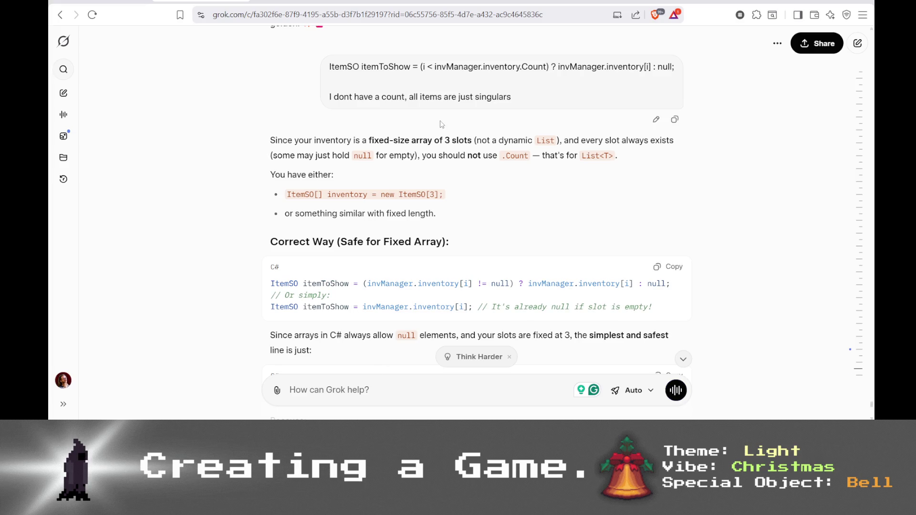
- Replace line 147 with Grok's itemToShow = invManager.inventory[i] and return to Unity
{"action": "scroll", "coordinate": [544, 214], "scroll_direction": "down", "scroll_amount": 2}
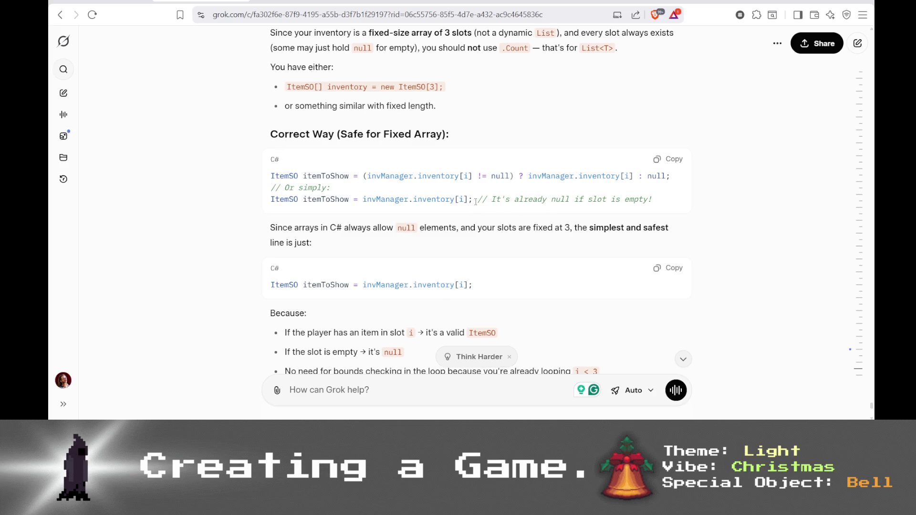
{"action": "left_click_drag", "start_coordinate": [474, 200], "coordinate": [319, 200]}
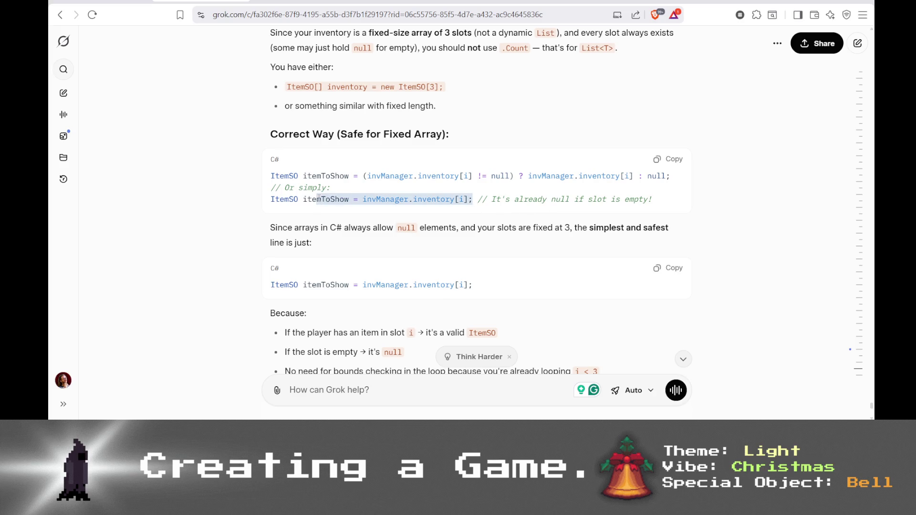
{"action": "left_click", "coordinate": [272, 175]}
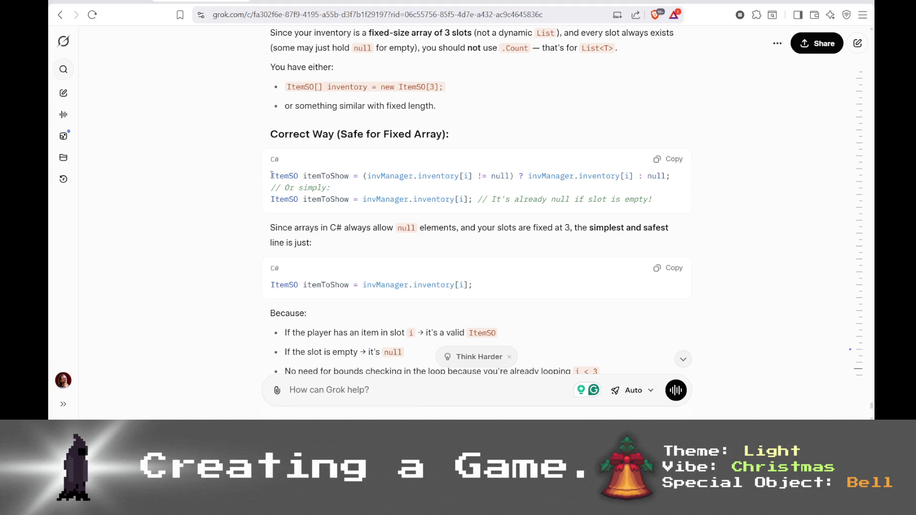
{"action": "left_click_drag", "start_coordinate": [479, 200], "coordinate": [270, 199]}
{"action": "key", "text": "ctrl+c"}
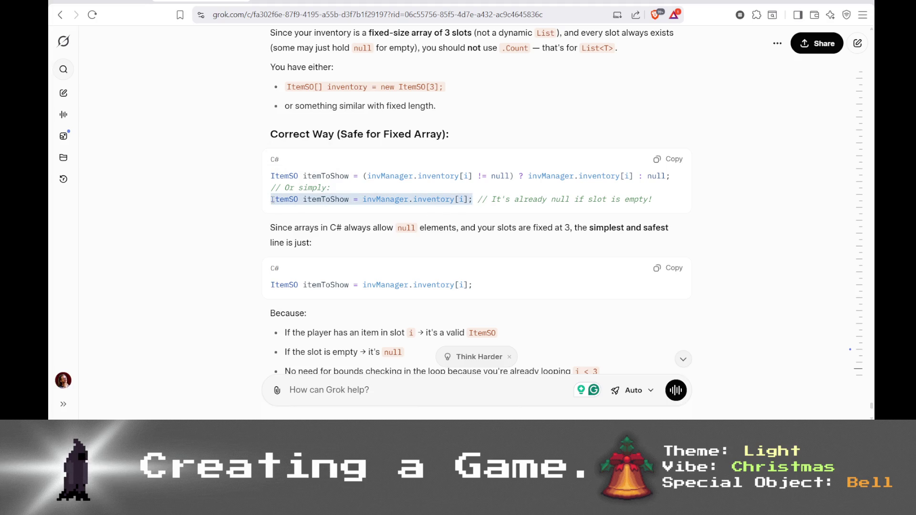
{"action": "key", "text": "alt+Tab"}
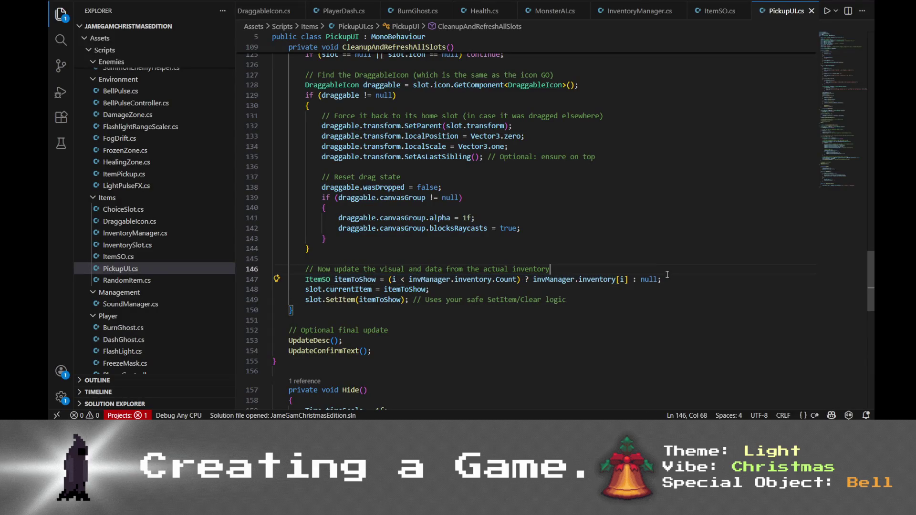
{"action": "left_click_drag", "start_coordinate": [662, 280], "coordinate": [306, 281]}
{"action": "key", "text": "ctrl+v"}
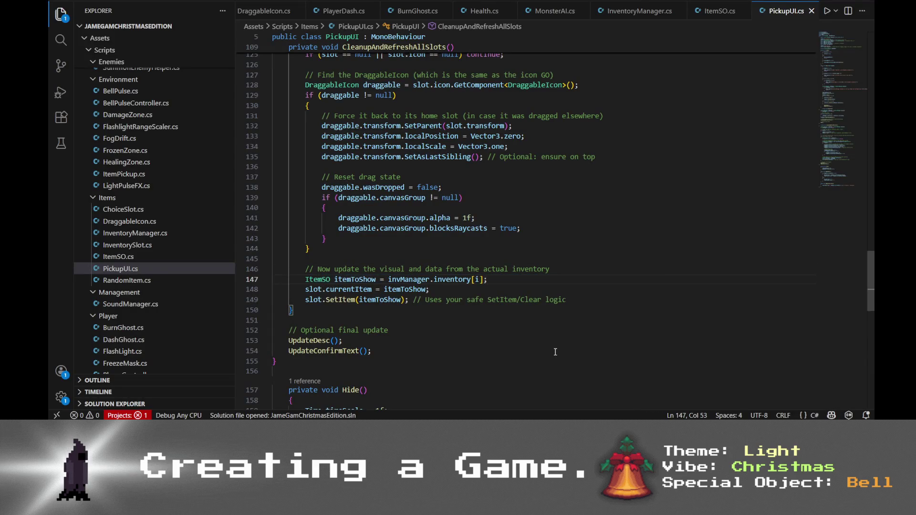
{"action": "key", "text": "alt+Tab"}
{"action": "key", "text": "alt+Tab"}
{"action": "key", "text": "Tab"}
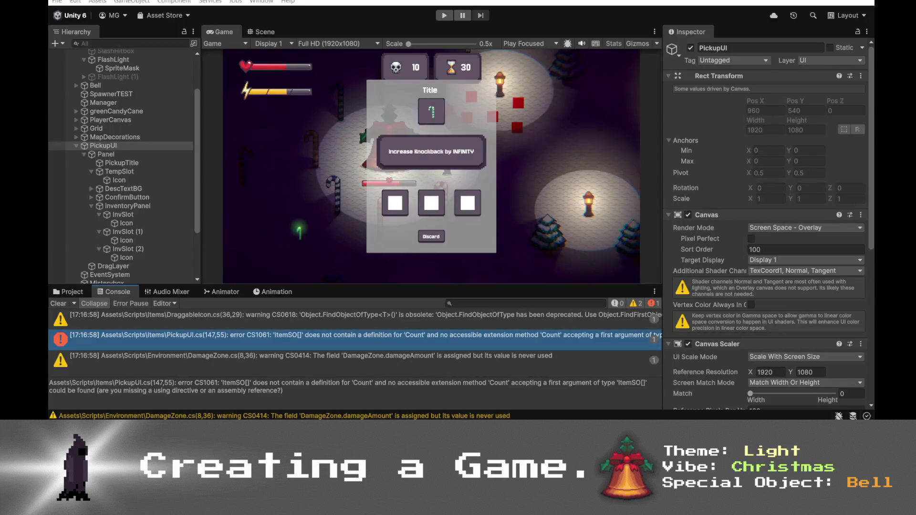
{"action": "mouse_move", "coordinate": [615, 430]}
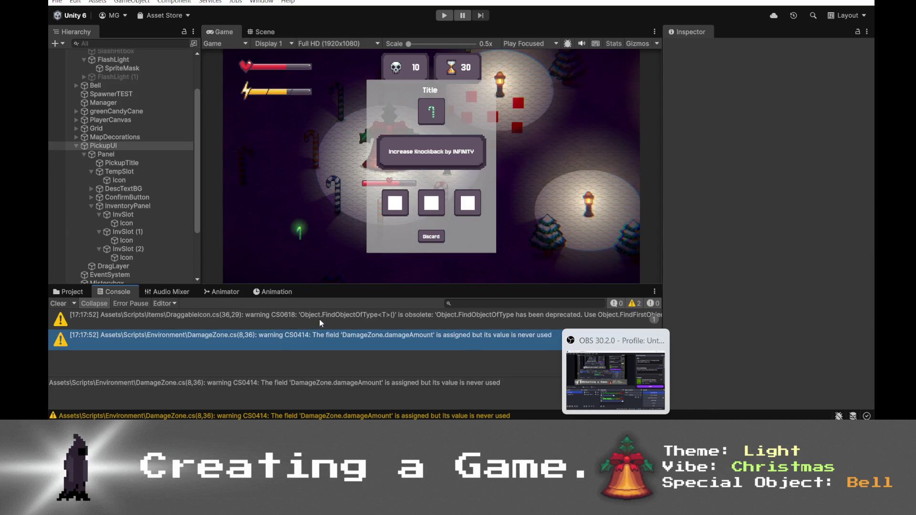
- Start play mode, drag the candy-cane icon into the first inventory slot and confirm the pickup
{"action": "left_click", "coordinate": [440, 15]}
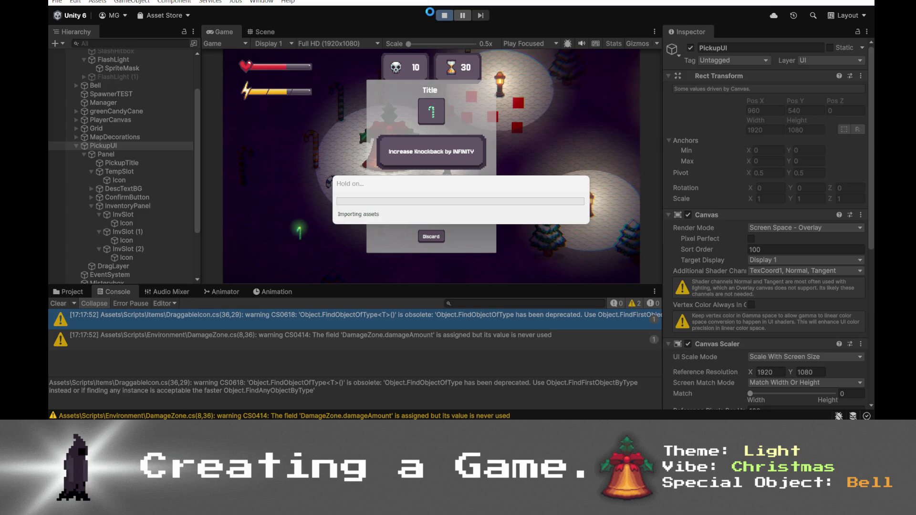
{"action": "left_click", "coordinate": [690, 48]}
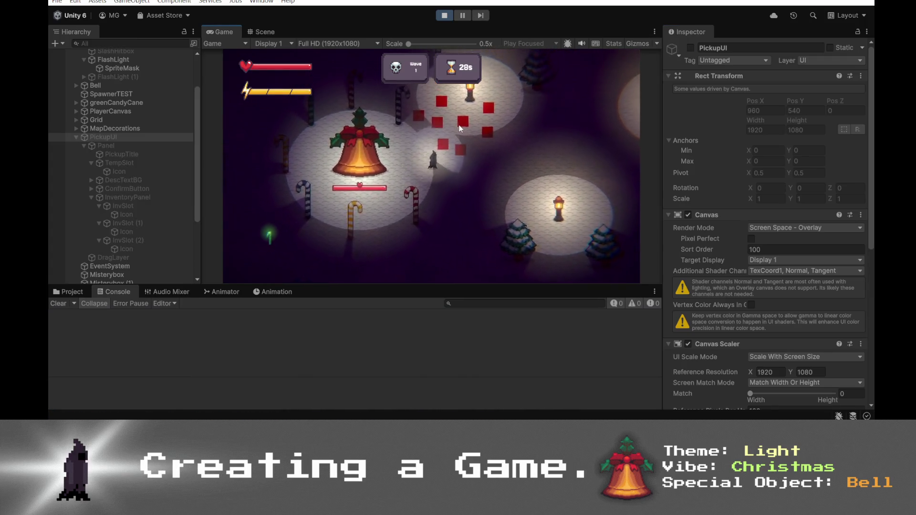
{"action": "left_click", "coordinate": [472, 167]}
{"action": "left_click_drag", "start_coordinate": [431, 111], "coordinate": [408, 212]}
{"action": "left_click", "coordinate": [431, 236]}
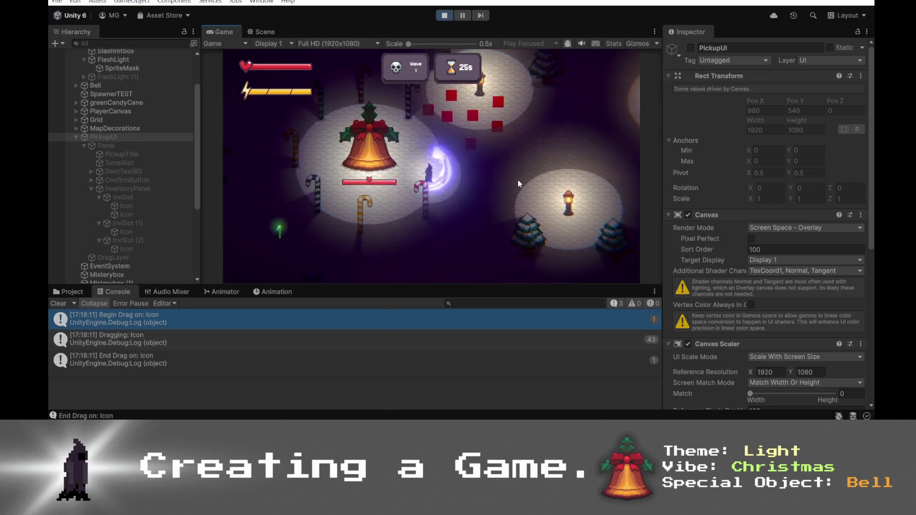
- Pick the green candy cane reward, inspect TempSlot's item data in the Hierarchy, then stop the game
{"action": "key", "text": "d"}
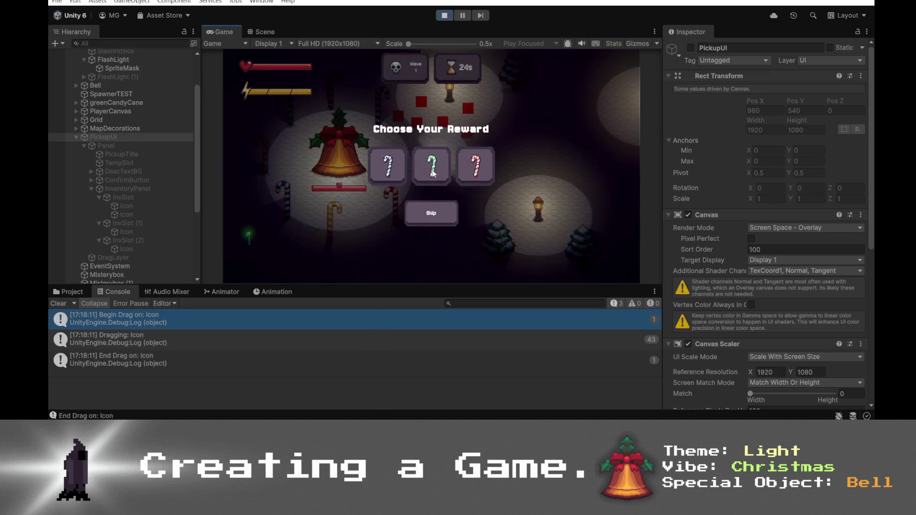
{"action": "left_click", "coordinate": [432, 172]}
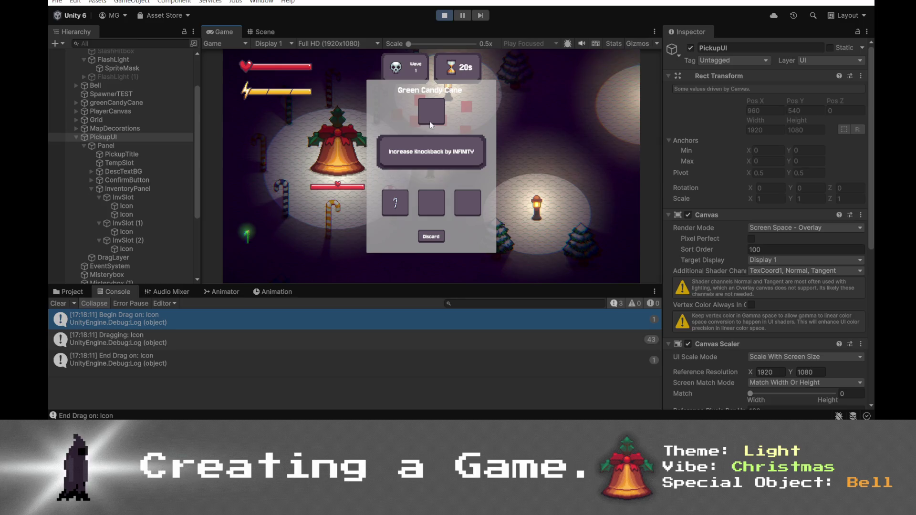
{"action": "scroll", "coordinate": [134, 193], "scroll_direction": "down", "scroll_amount": 2}
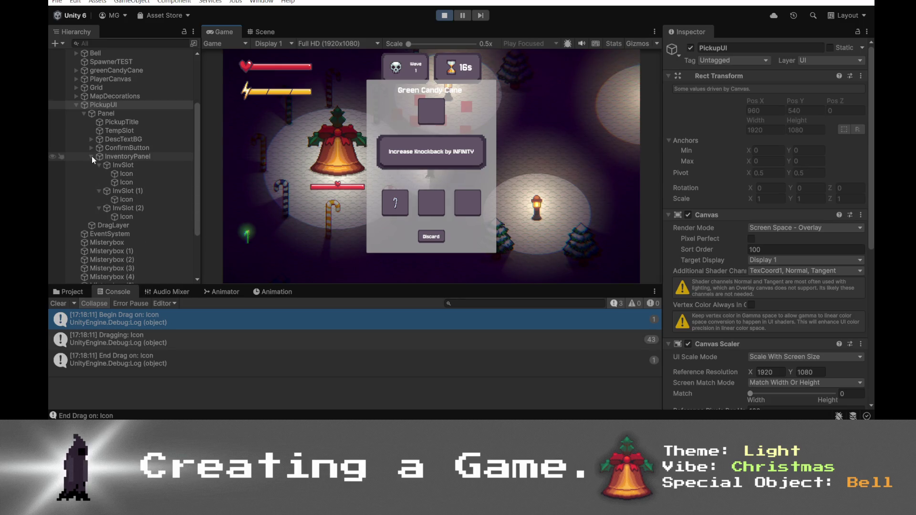
{"action": "left_click", "coordinate": [101, 132]}
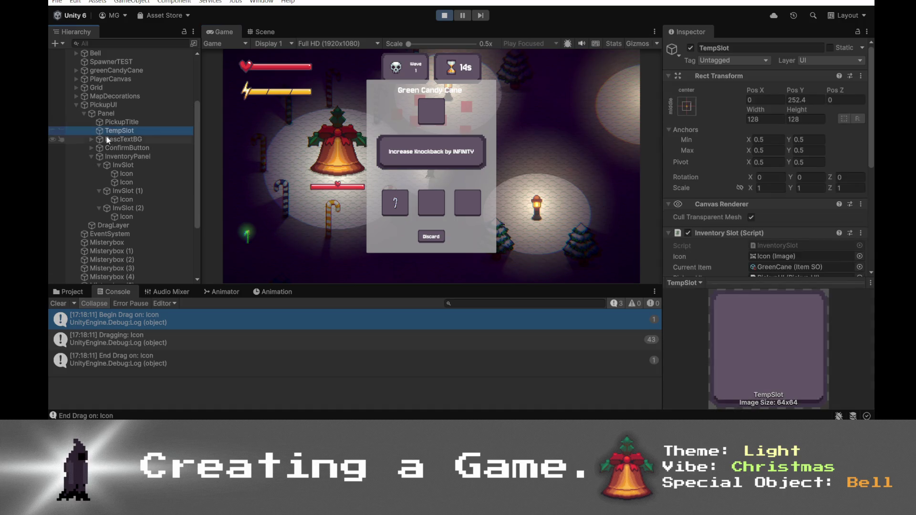
{"action": "left_click", "coordinate": [443, 19]}
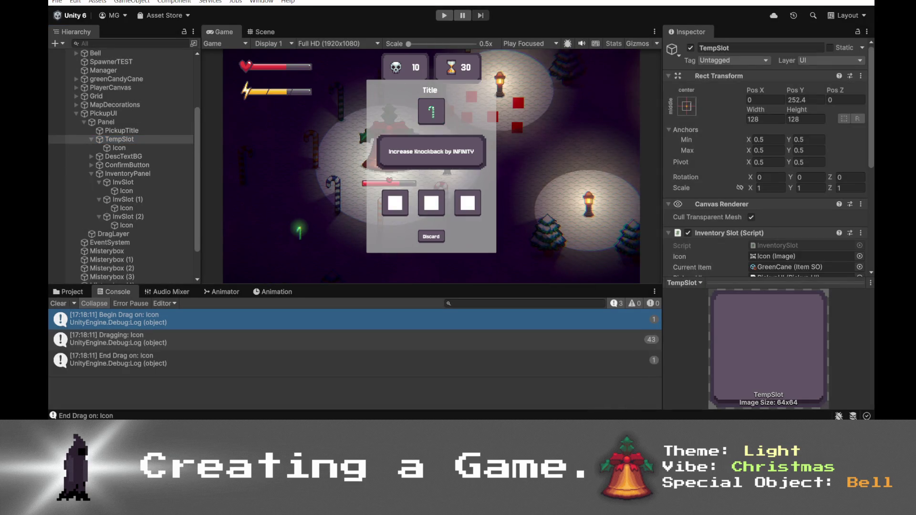
- In PickupUI.cs, search for 'tempslot' and step through the matches to the cleanup code's temp-slot block
{"action": "key", "text": "alt+Tab"}
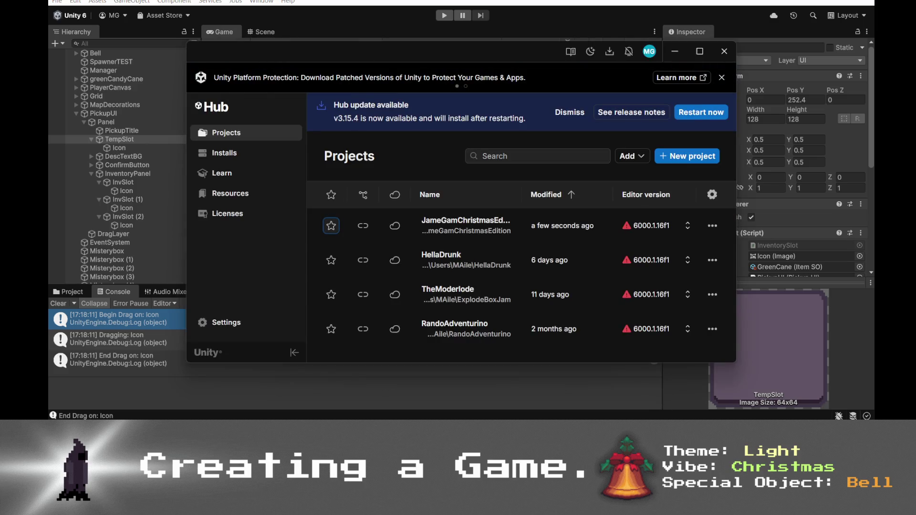
{"action": "key", "text": "alt+Tab"}
{"action": "scroll", "coordinate": [495, 312], "scroll_direction": "up", "scroll_amount": 2}
{"action": "scroll", "coordinate": [517, 313], "scroll_direction": "up", "scroll_amount": 2}
{"action": "left_click", "coordinate": [519, 243]}
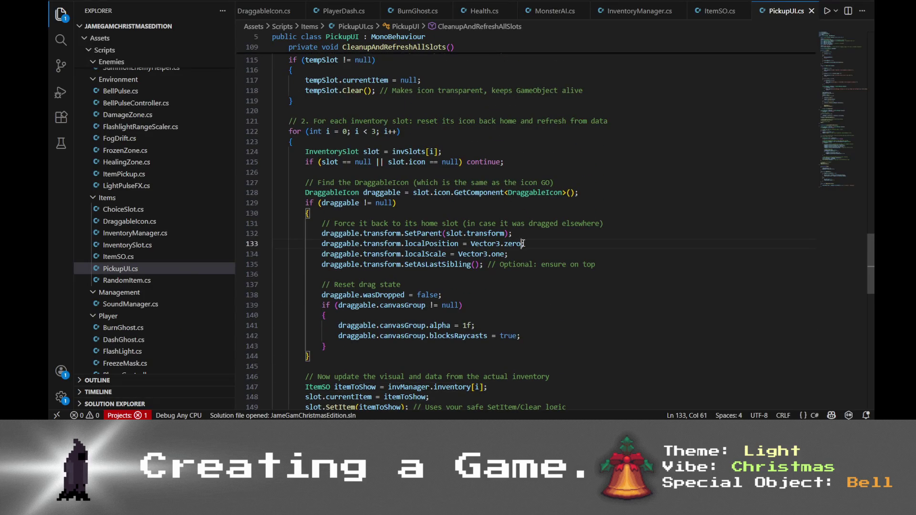
{"action": "key", "text": "ctrl+f"}
{"action": "type", "text": "tempslot"}
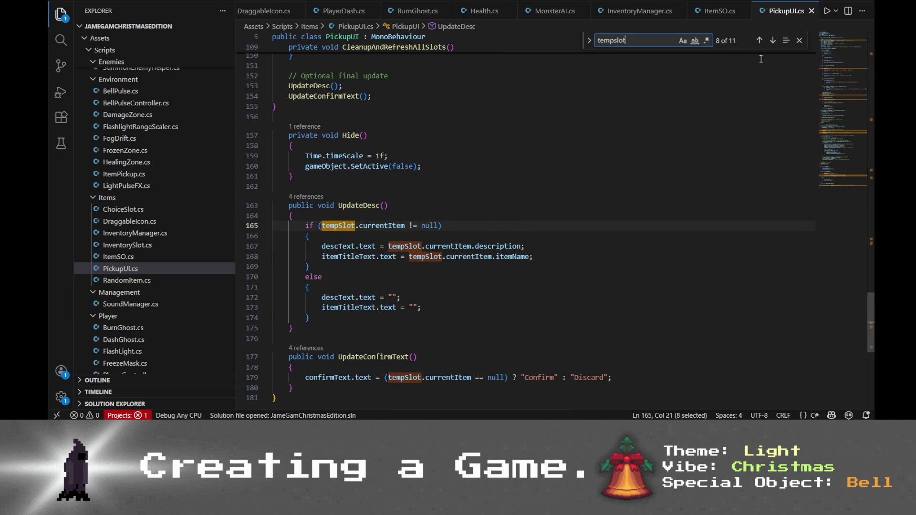
{"action": "left_click", "coordinate": [773, 40]}
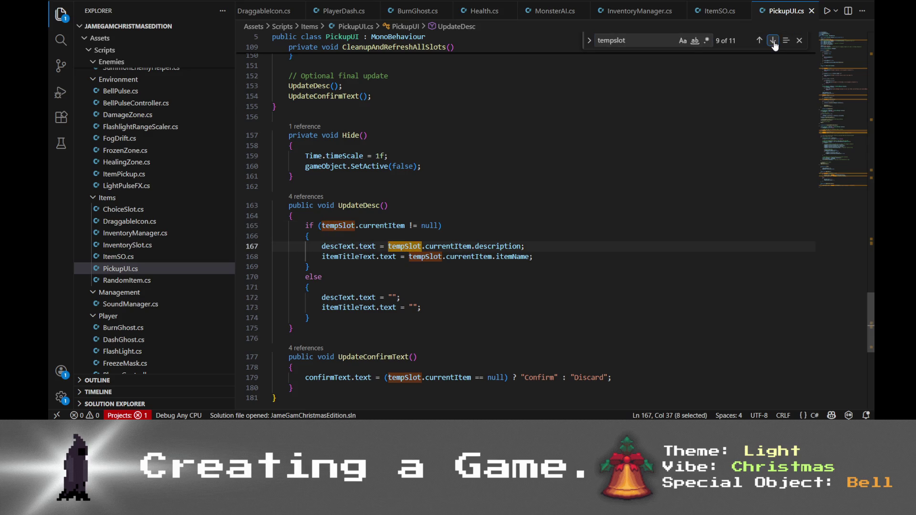
{"action": "left_click", "coordinate": [773, 41]}
{"action": "left_click", "coordinate": [773, 40]}
{"action": "left_click", "coordinate": [773, 41]}
{"action": "left_click", "coordinate": [773, 41]}
{"action": "left_click", "coordinate": [773, 41]}
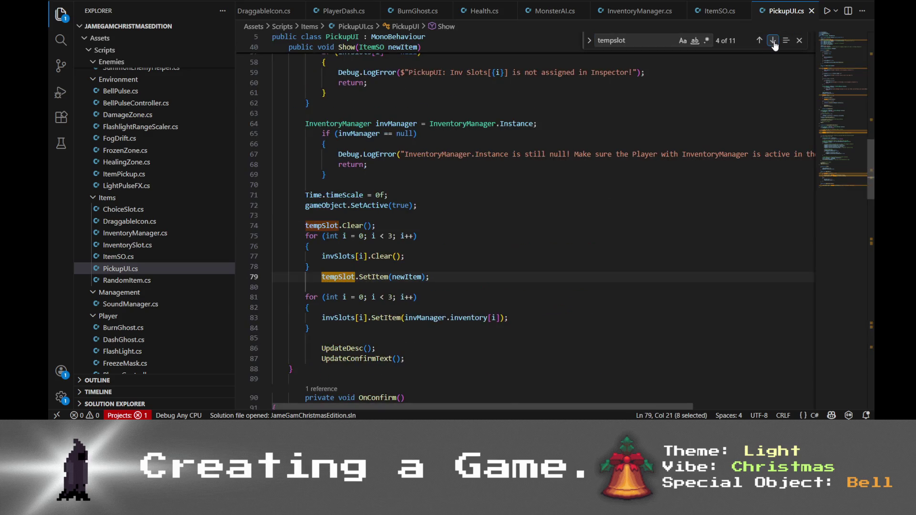
{"action": "left_click", "coordinate": [773, 41]}
{"action": "left_click", "coordinate": [773, 40]}
{"action": "left_click", "coordinate": [759, 40]}
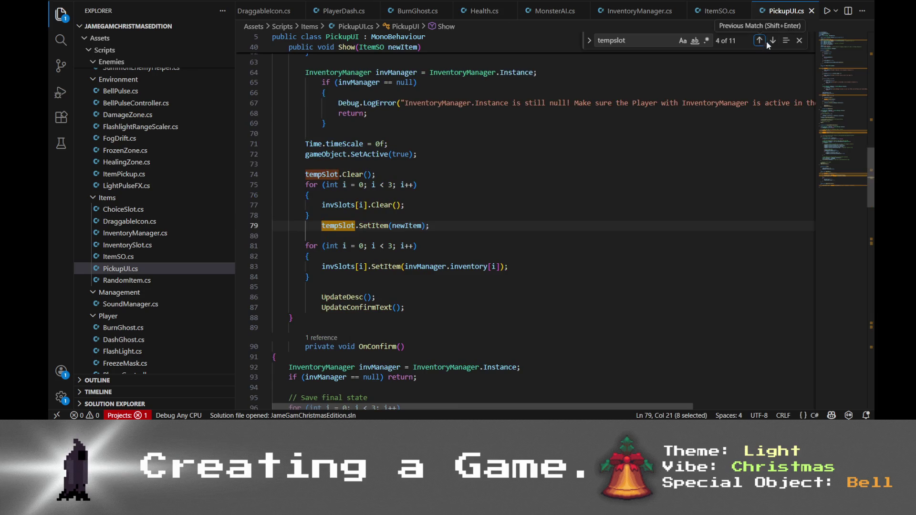
{"action": "left_click", "coordinate": [771, 42]}
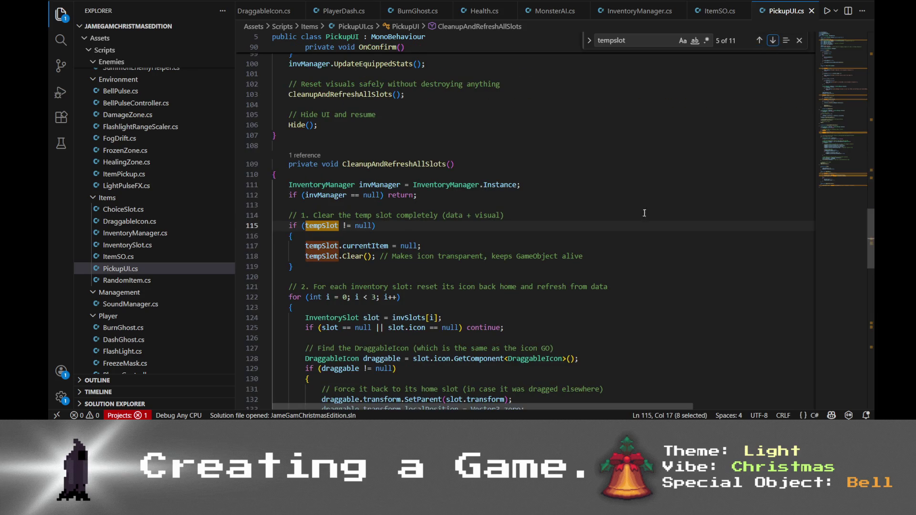
- Delete the trailing comment on line 118, the temp slot comment line, and the step-2 comment above the loop
{"action": "left_click_drag", "start_coordinate": [607, 257], "coordinate": [377, 257]}
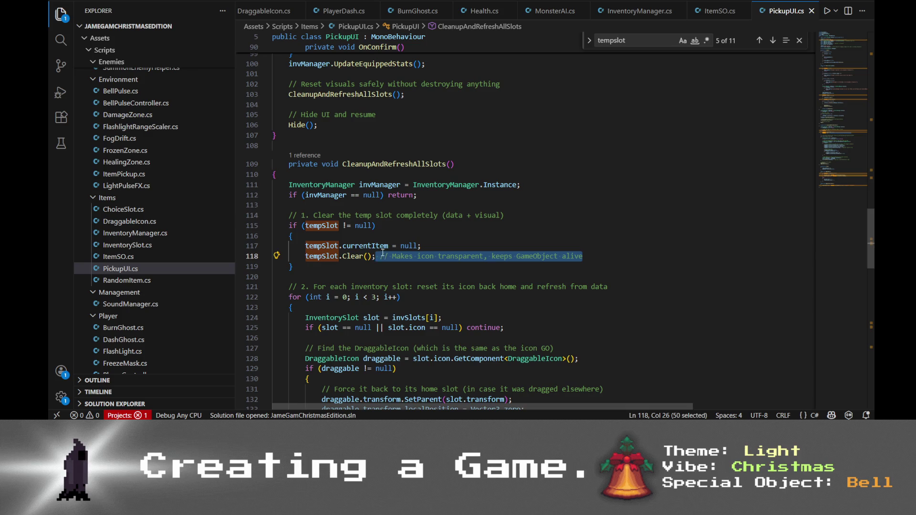
{"action": "key", "text": "BackSpace"}
{"action": "left_click_drag", "start_coordinate": [518, 213], "coordinate": [275, 205]}
{"action": "key", "text": "BackSpace"}
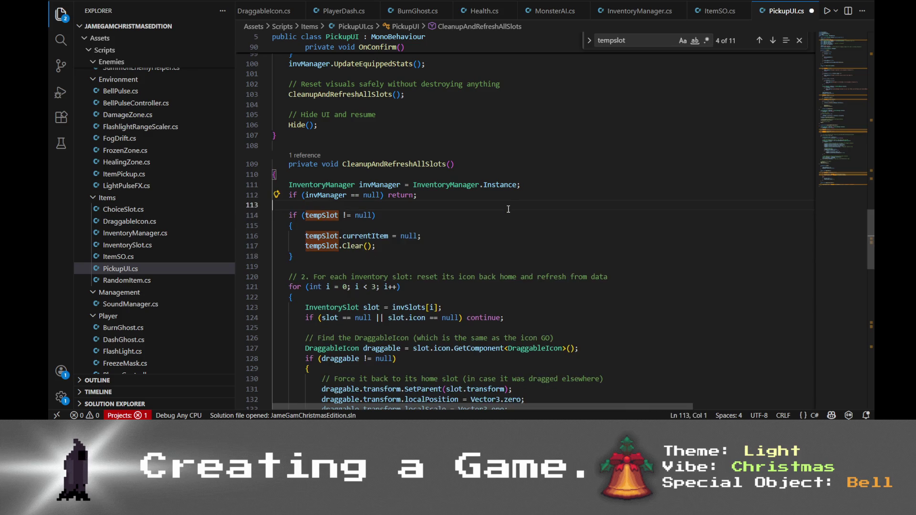
{"action": "scroll", "coordinate": [616, 197], "scroll_direction": "down", "scroll_amount": 3}
{"action": "left_click_drag", "start_coordinate": [616, 197], "coordinate": [621, 189]}
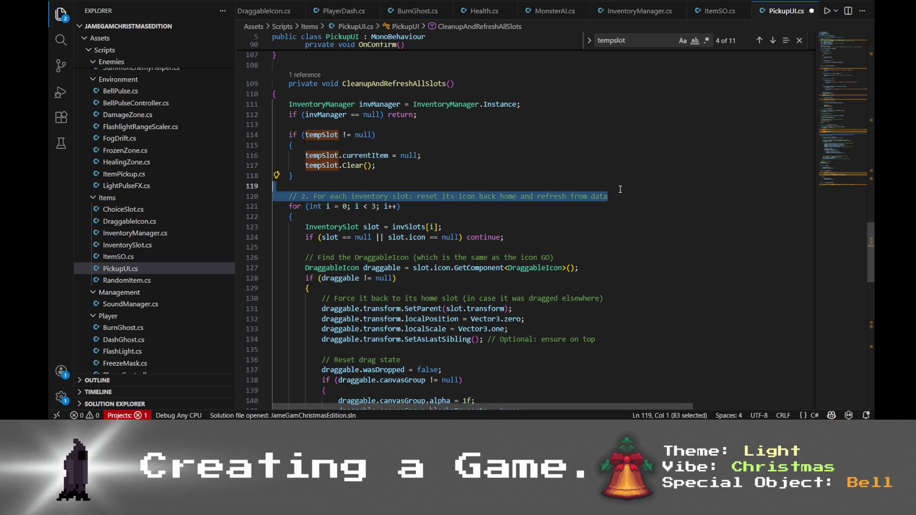
{"action": "key", "text": "BackSpace"}
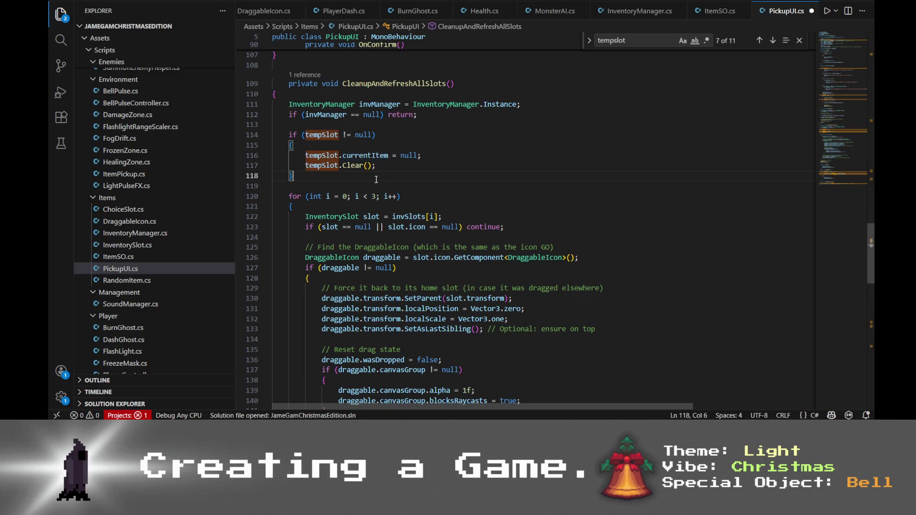
- Save PickupUI.cs and switch to InventorySlot.cs to search it
{"action": "left_click", "coordinate": [353, 165]}
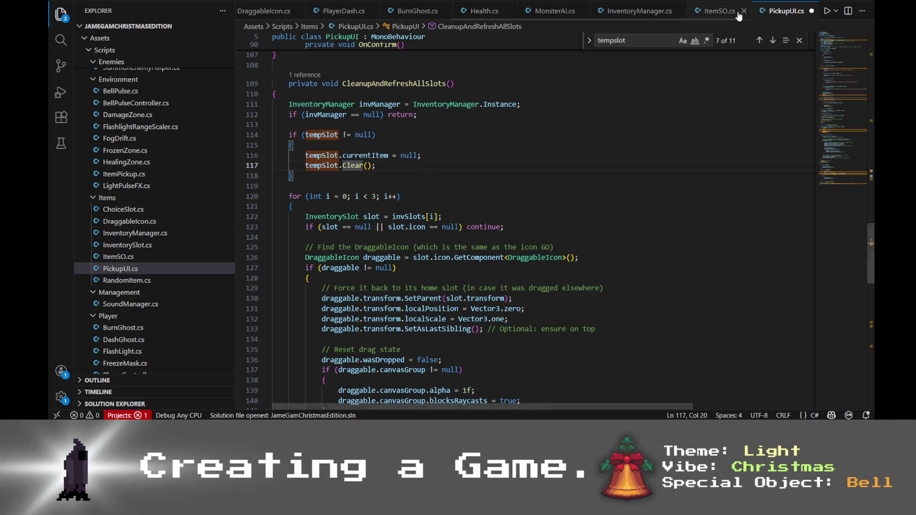
{"action": "key", "text": "ctrl+s"}
{"action": "scroll", "coordinate": [778, 12], "scroll_direction": "down", "scroll_amount": 2}
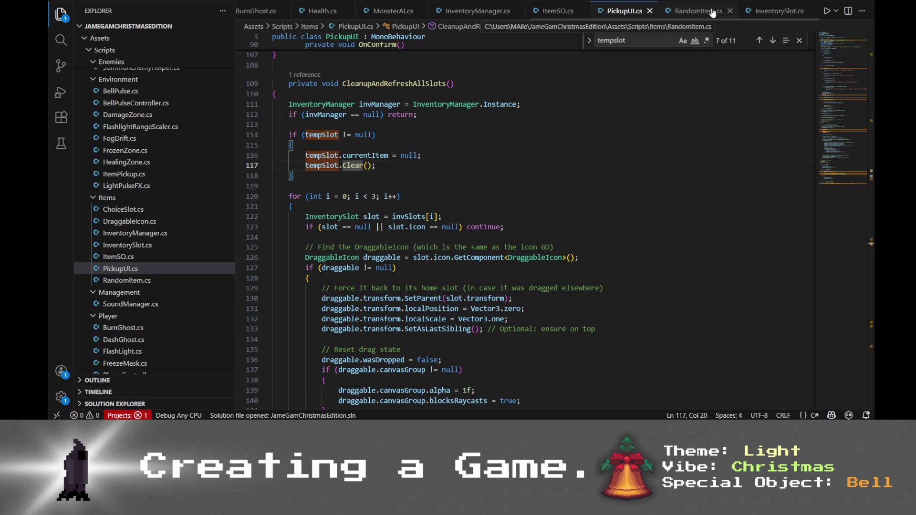
{"action": "left_click", "coordinate": [776, 11]}
{"action": "key", "text": "ctrl+f"}
- Find 'clear()' in InventorySlot.cs and review the body of the Clear method
{"action": "type", "text": "c"}
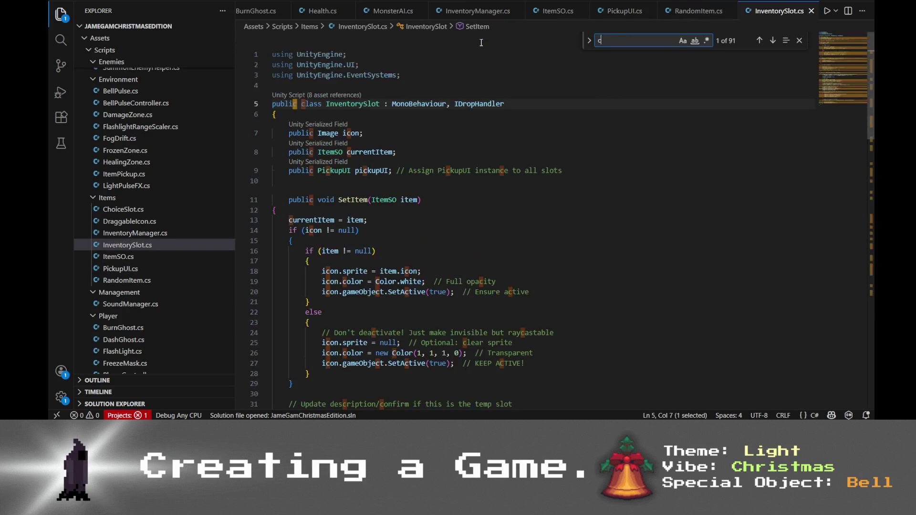
{"action": "type", "text": "lear()"}
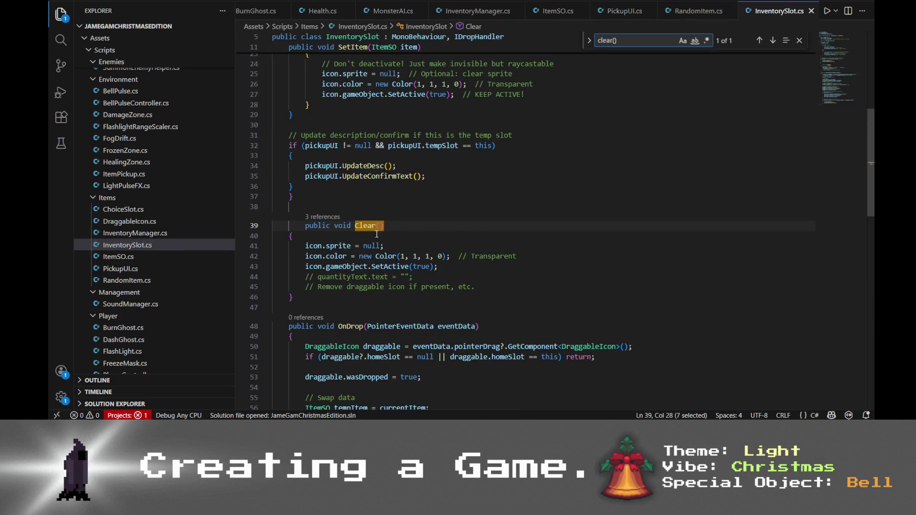
{"action": "scroll", "coordinate": [396, 220], "scroll_direction": "down", "scroll_amount": 2}
{"action": "left_click", "coordinate": [454, 214]}
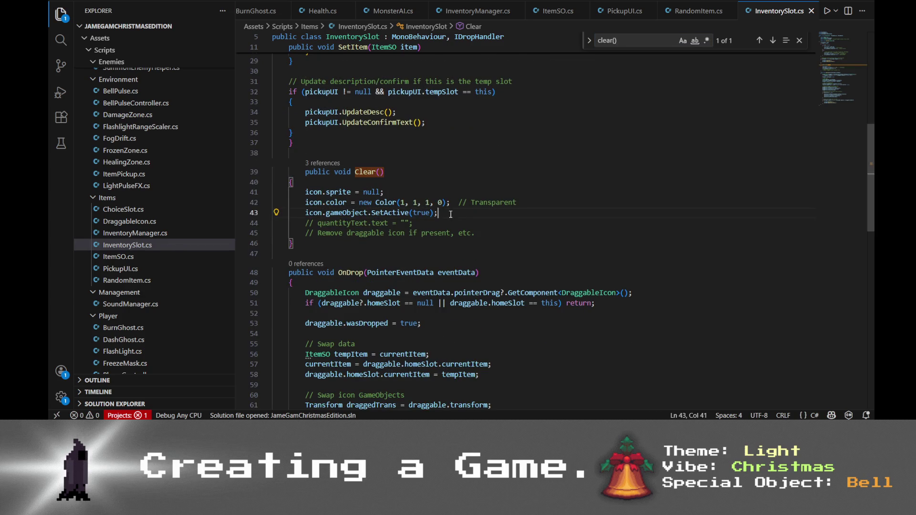
{"action": "scroll", "coordinate": [487, 227], "scroll_direction": "down", "scroll_amount": 10}
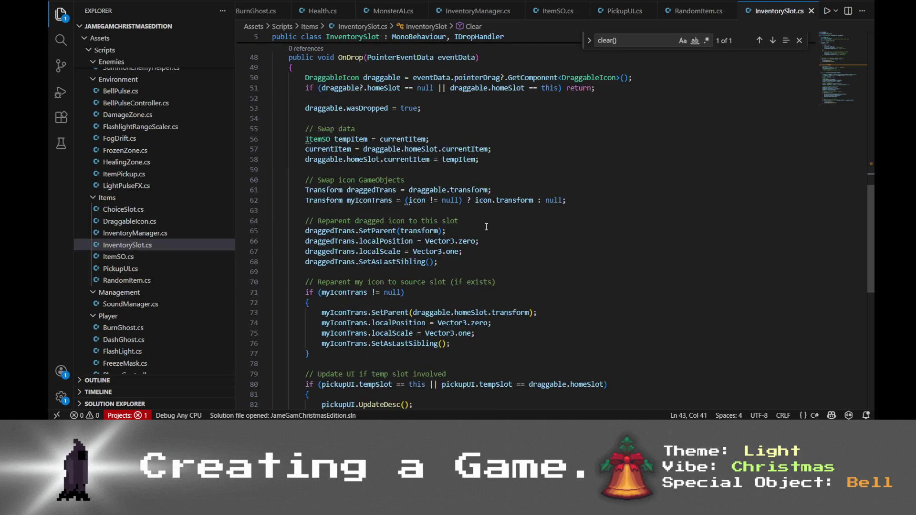
- Back in PickupUI.cs, scroll through the script and select all of it
{"action": "left_click", "coordinate": [621, 10]}
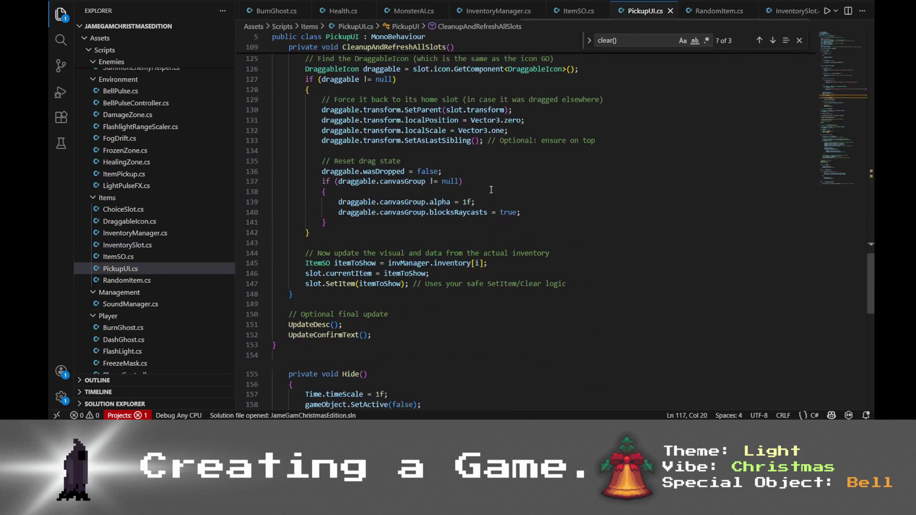
{"action": "scroll", "coordinate": [491, 190], "scroll_direction": "down", "scroll_amount": 4}
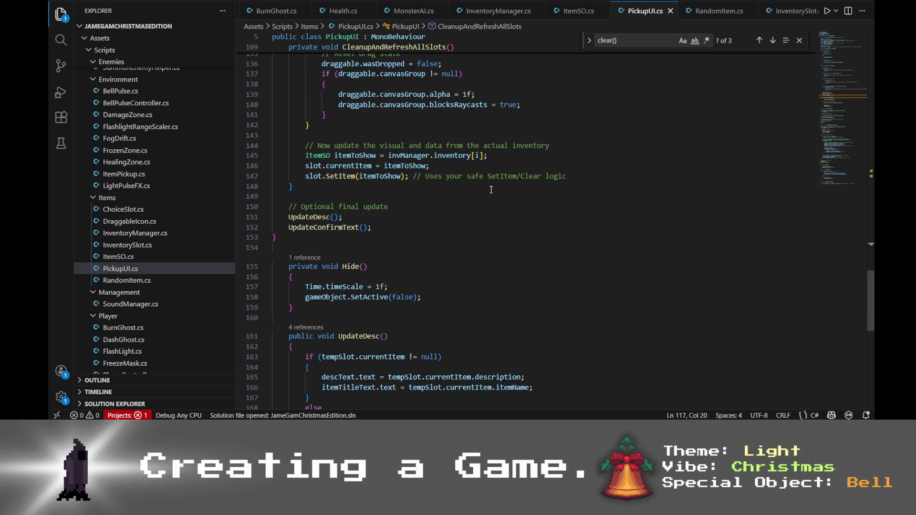
{"action": "scroll", "coordinate": [491, 190], "scroll_direction": "down", "scroll_amount": 5}
{"action": "scroll", "coordinate": [490, 188], "scroll_direction": "down", "scroll_amount": 4}
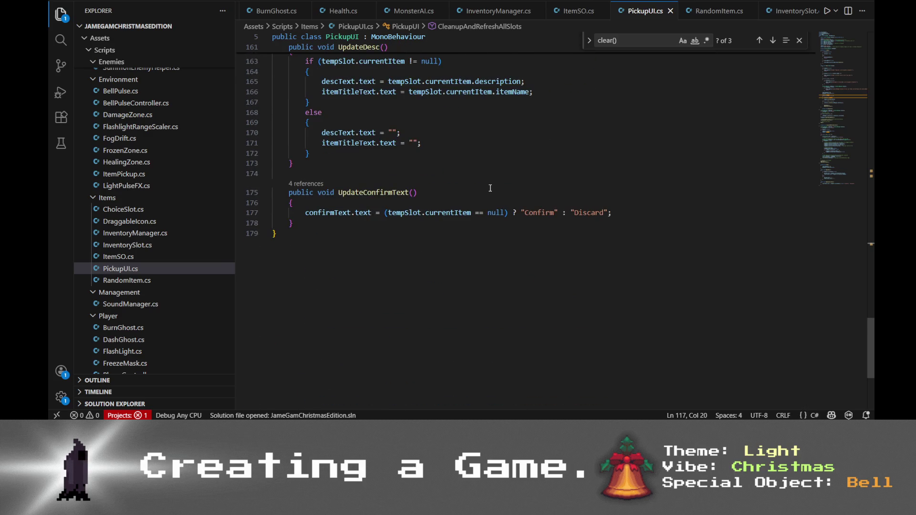
{"action": "scroll", "coordinate": [569, 279], "scroll_direction": "up", "scroll_amount": 7}
{"action": "scroll", "coordinate": [569, 280], "scroll_direction": "up", "scroll_amount": 7}
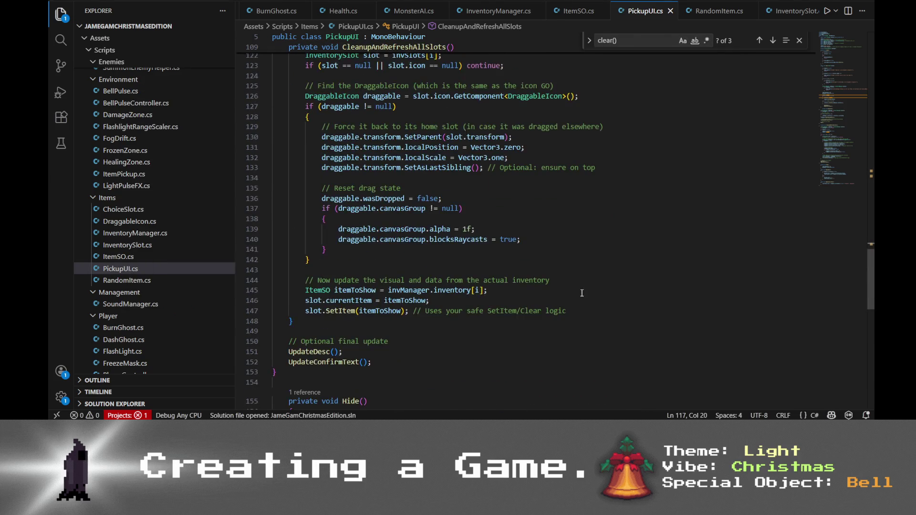
{"action": "scroll", "coordinate": [604, 369], "scroll_direction": "up", "scroll_amount": 4}
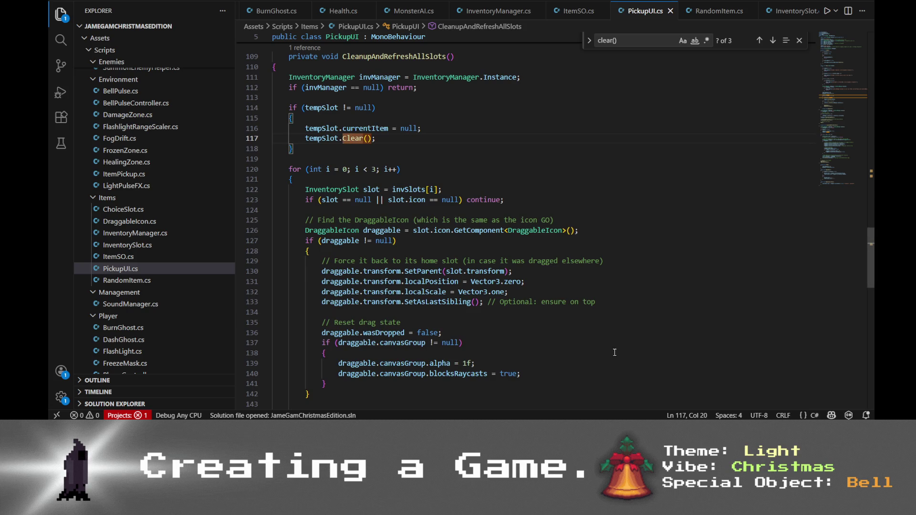
{"action": "key", "text": "ctrl+a"}
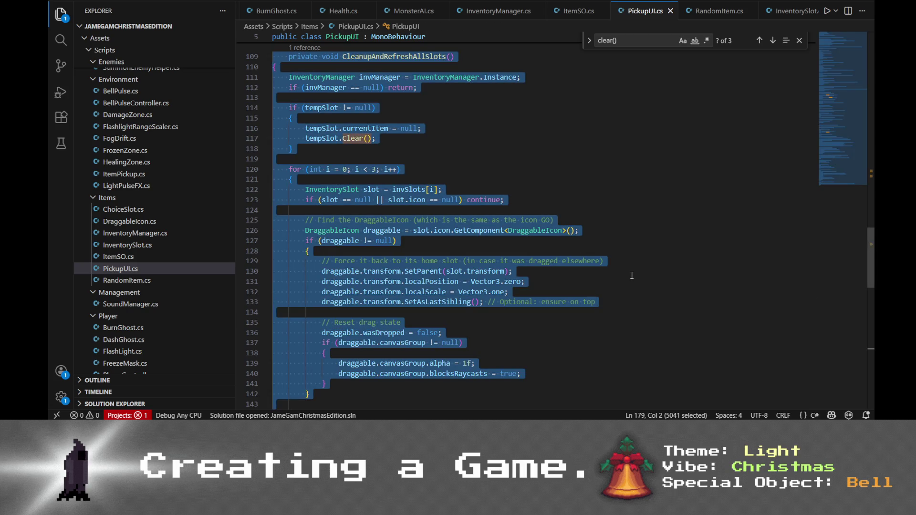
- Paste the whole PickupUI.cs script into Grok's message box
{"action": "key", "text": "alt+Tab"}
{"action": "left_click", "coordinate": [391, 393]}
{"action": "key", "text": "ctrl+v"}
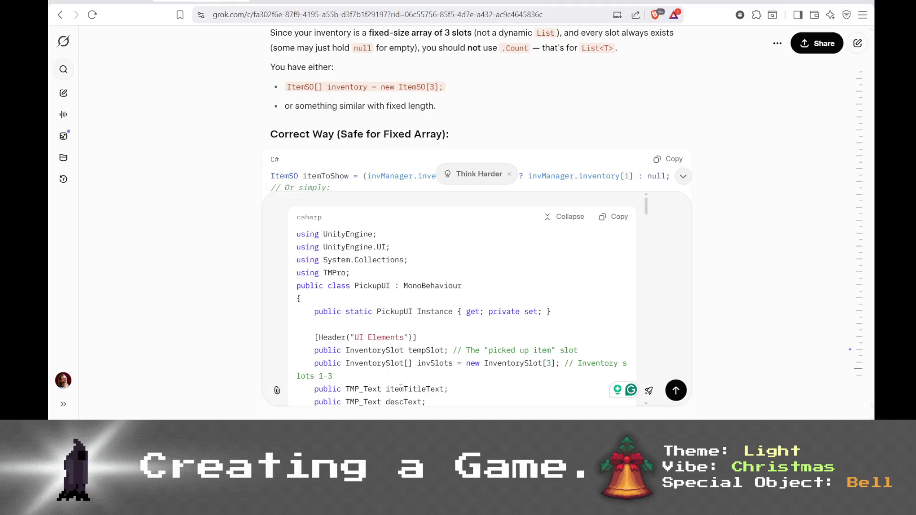
- Add a note that it's almost perfect but the tempslot icon gets deleted after the first item pickup, and send it
{"action": "key", "text": "shift+Return"}
{"action": "key", "text": "shift+Return"}
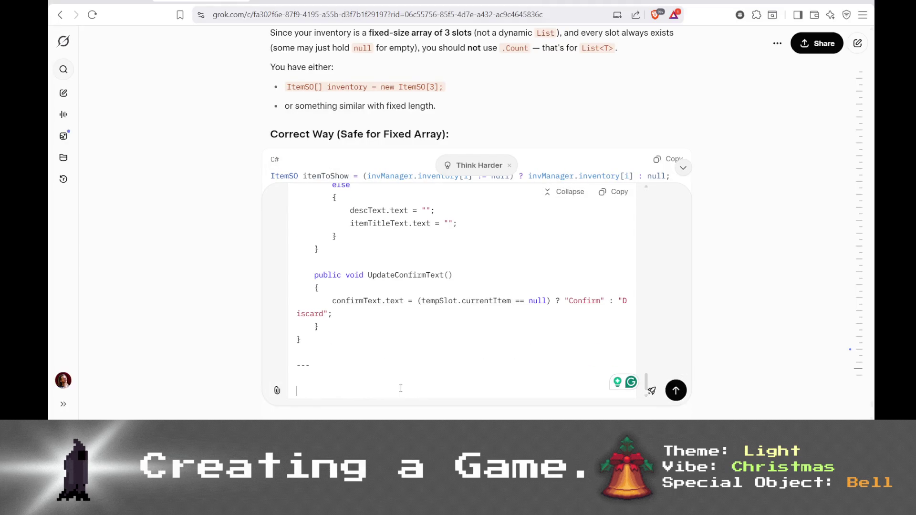
{"action": "type", "text": "So, its almost"}
{"action": "type", "text": " perfeect"}
{"action": "type", "text": ", howev"}
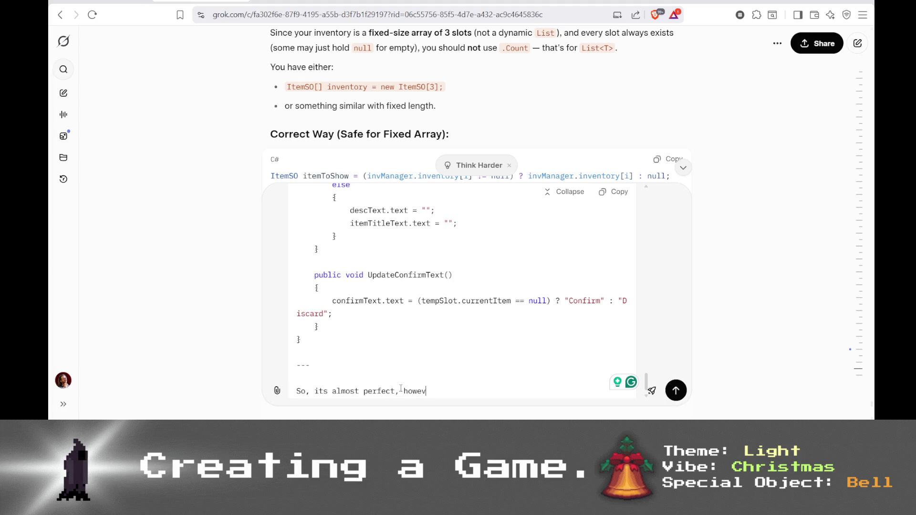
{"action": "type", "text": "er. the "}
{"action": "type", "text": "templs"}
{"action": "key", "text": "BackSpace"}
{"action": "key", "text": "BackSpace"}
{"action": "type", "text": "slot I"}
{"action": "type", "text": "con seems to get"}
{"action": "type", "text": " deleted"}
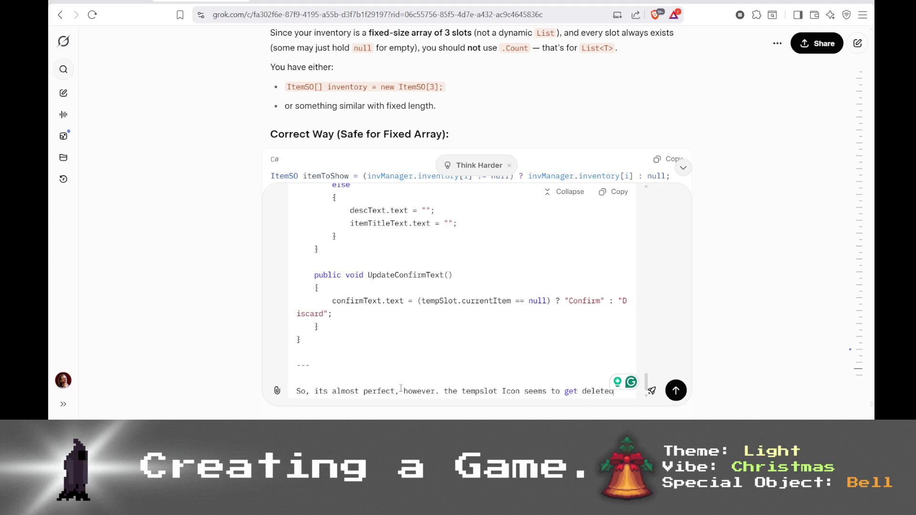
{"action": "type", "text": " t"}
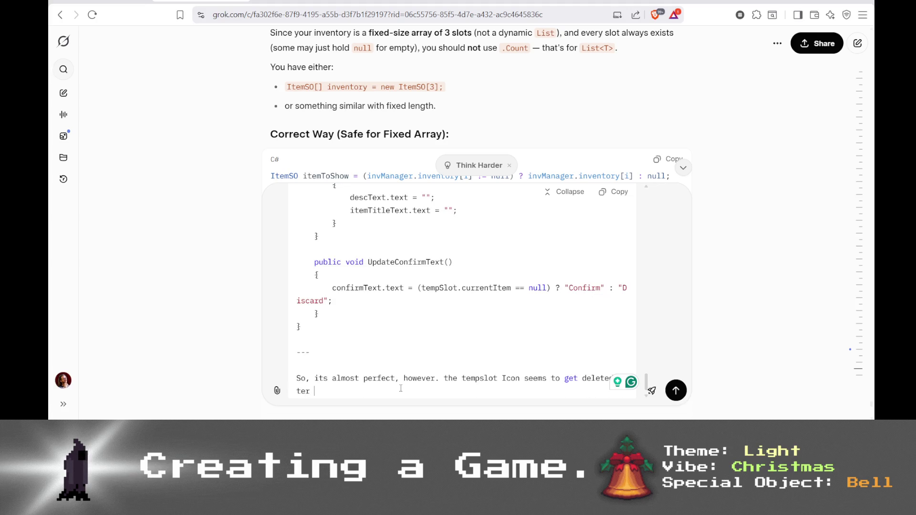
{"action": "key", "text": "BackSpace"}
{"action": "key", "text": "BackSpace"}
{"action": "key", "text": "BackSpace"}
{"action": "type", "text": "fter tge "}
{"action": "type", "text": "e firs"}
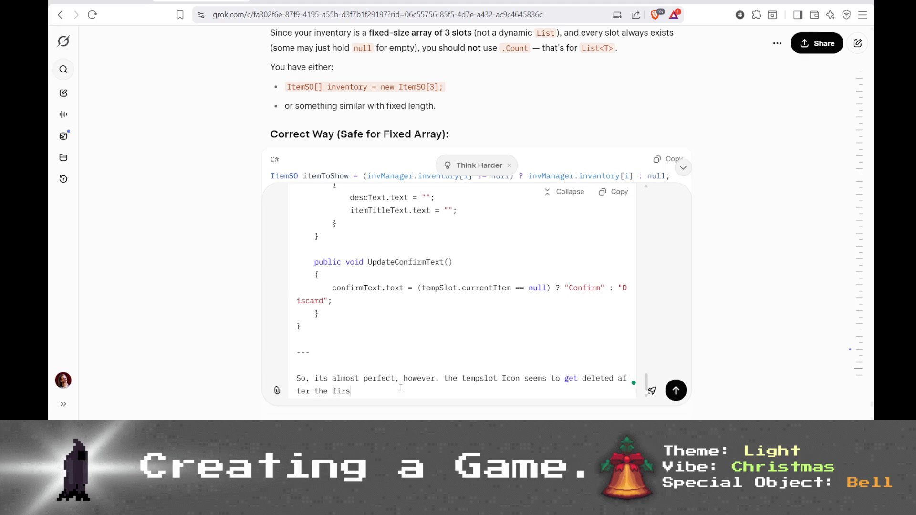
{"action": "type", "text": "t tietem pickup"}
{"action": "key", "text": "Return"}
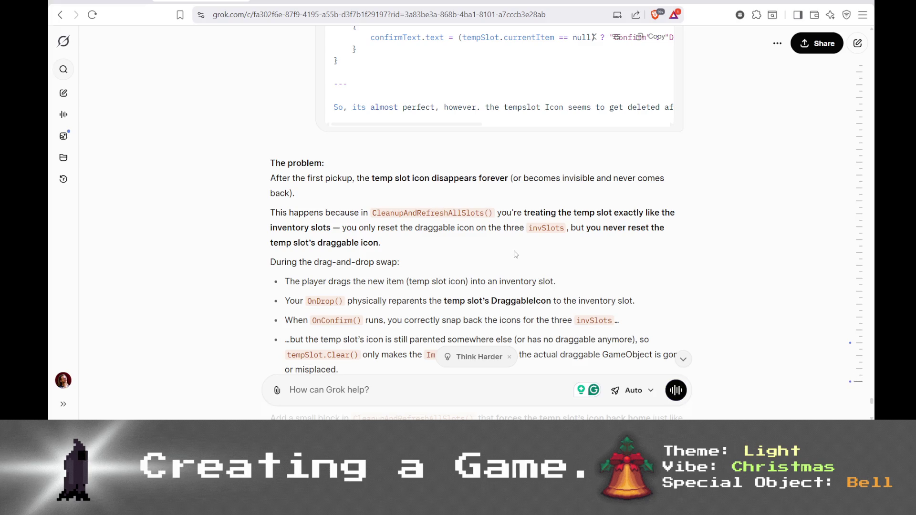
{"action": "scroll", "coordinate": [507, 258], "scroll_direction": "down", "scroll_amount": 1}
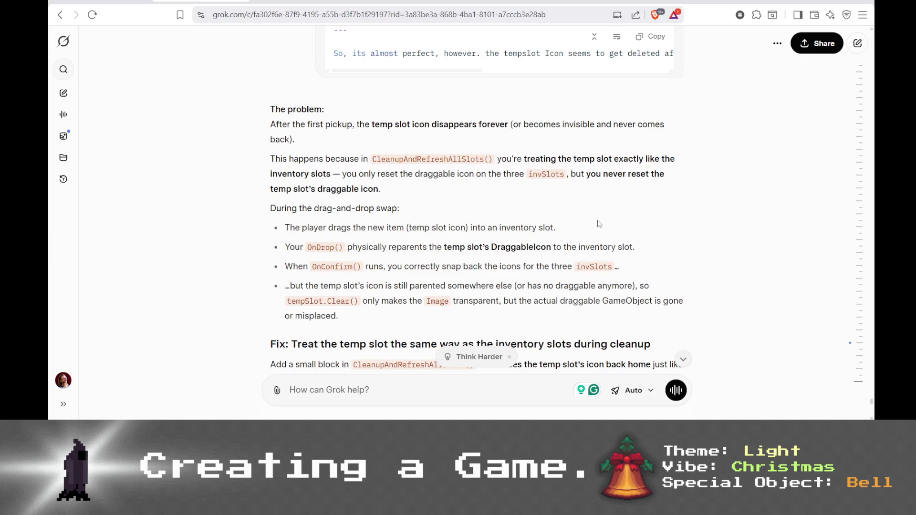
{"action": "scroll", "coordinate": [597, 233], "scroll_direction": "down", "scroll_amount": 2}
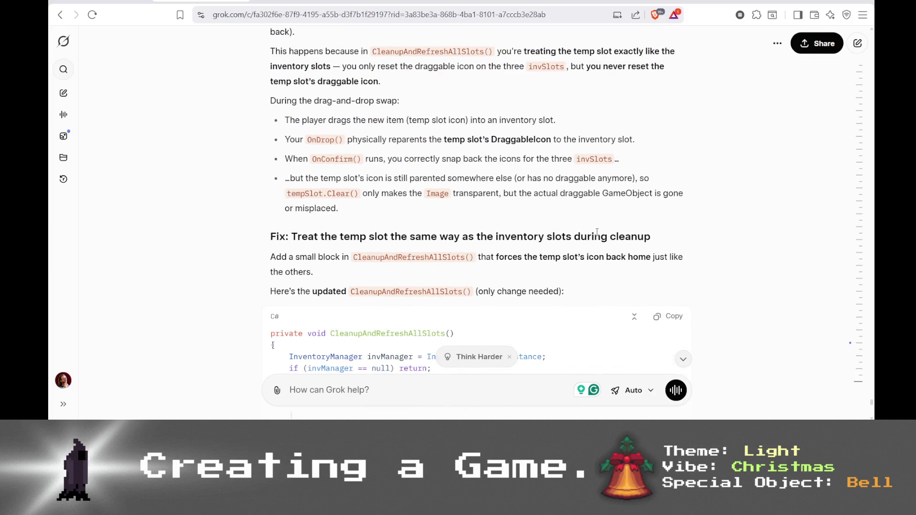
{"action": "scroll", "coordinate": [597, 232], "scroll_direction": "down", "scroll_amount": 1}
{"action": "key", "text": "alt+Tab"}
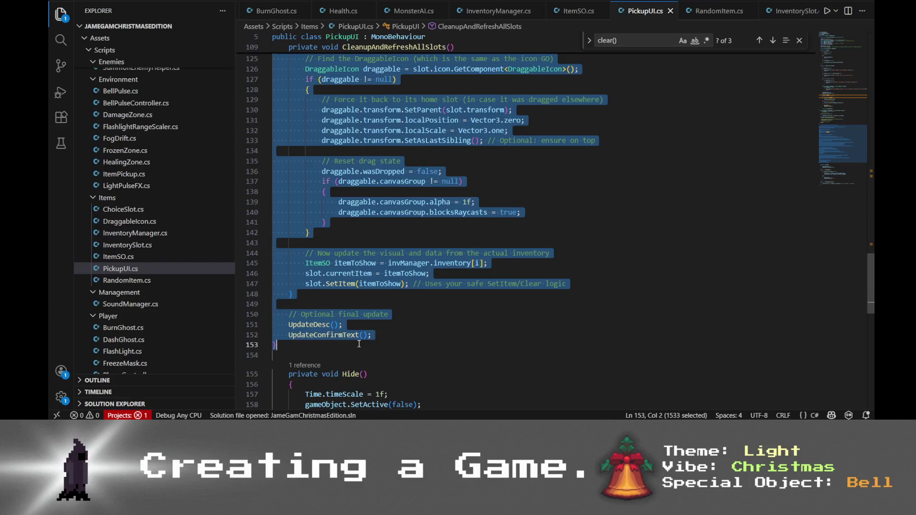
- Replace the old CleanupAndRefreshAllSlots method with Grok's version and indent it one level
{"action": "mouse_move", "coordinate": [352, 405]}
{"action": "left_mouse_down"}
{"action": "mouse_move", "coordinate": [352, 268]}
{"action": "mouse_move", "coordinate": [289, 107]}
{"action": "left_mouse_up"}
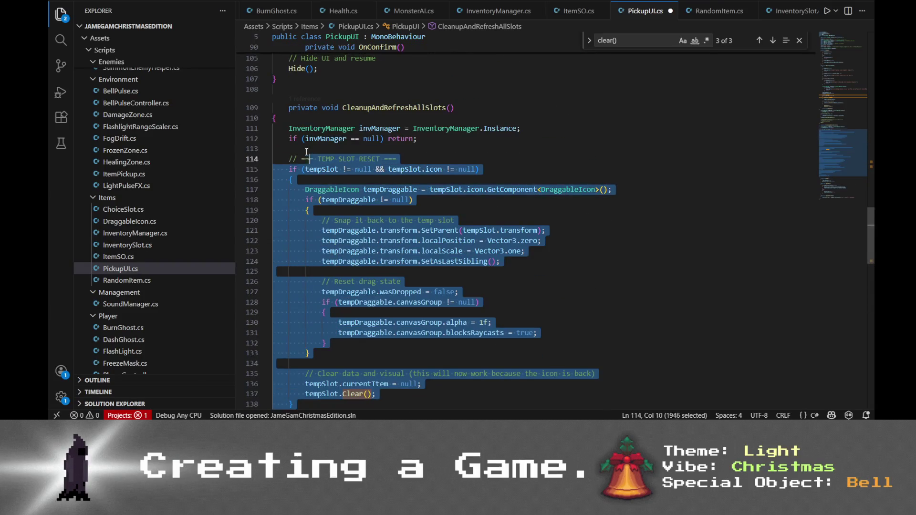
{"action": "key", "text": "Tab"}
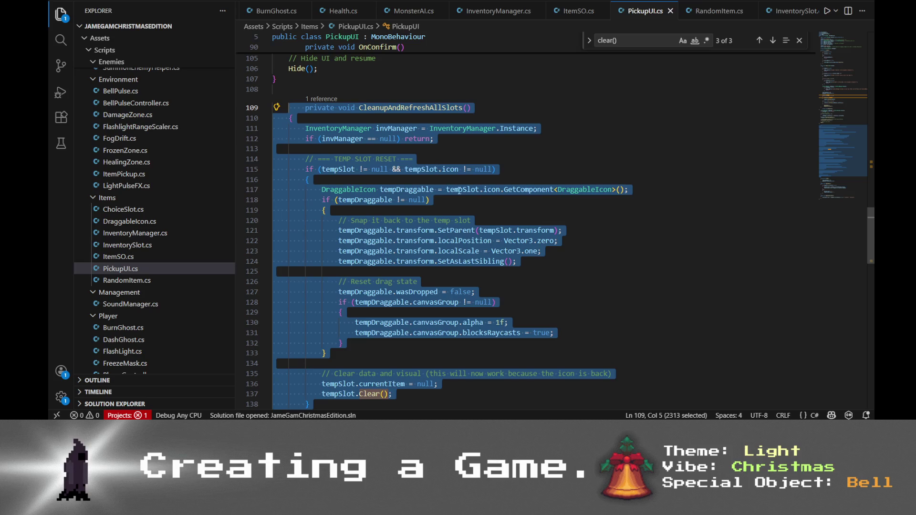
{"action": "key", "text": "alt+Tab"}
{"action": "key", "text": "alt+Tab"}
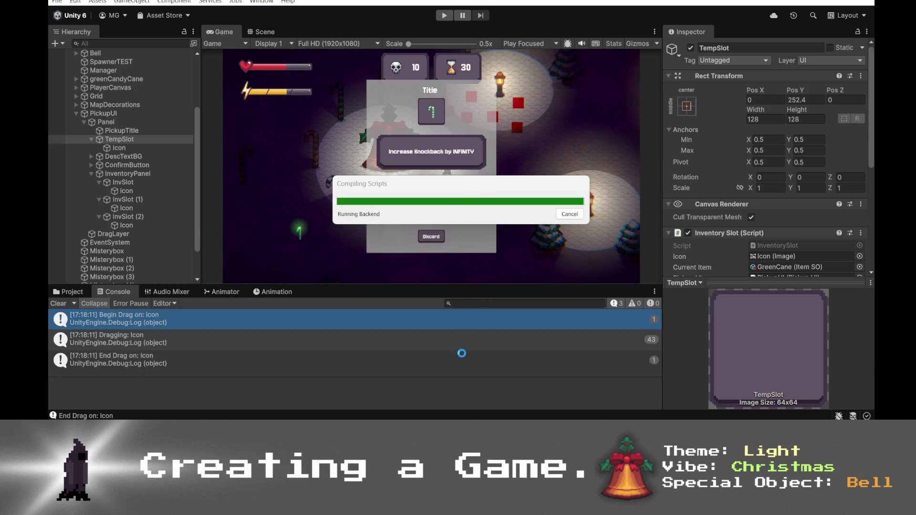
- Clear the Console, deactivate the PickupUI object in the Inspector, and enter Play mode again
{"action": "left_click", "coordinate": [71, 304]}
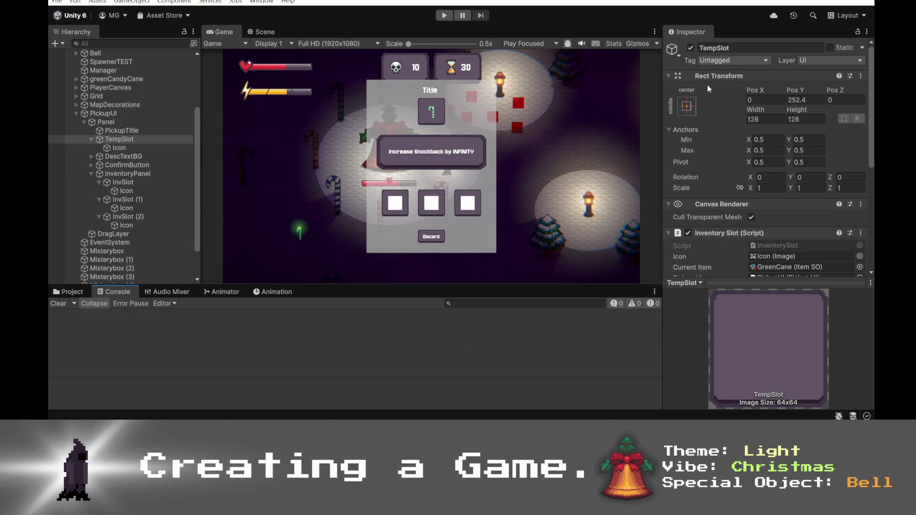
{"action": "left_click", "coordinate": [149, 122]}
{"action": "left_click", "coordinate": [150, 116]}
{"action": "left_click", "coordinate": [691, 48]}
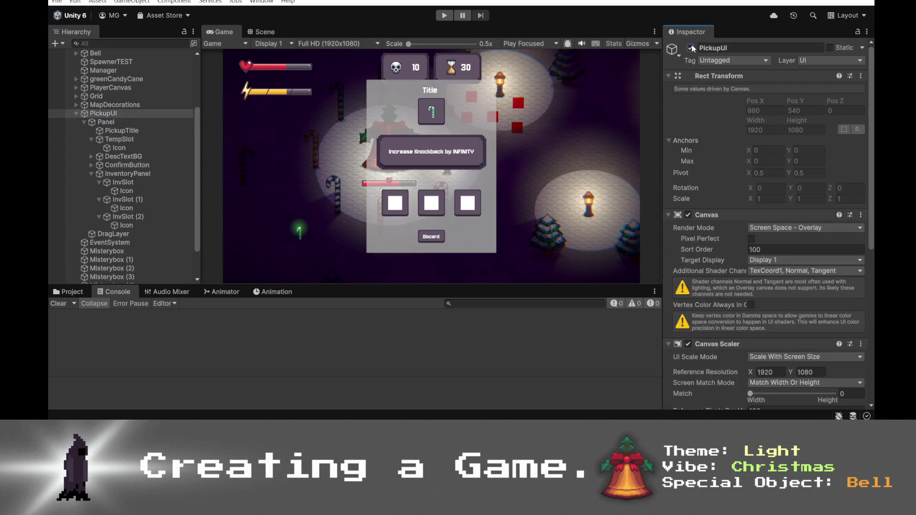
{"action": "left_click", "coordinate": [444, 16]}
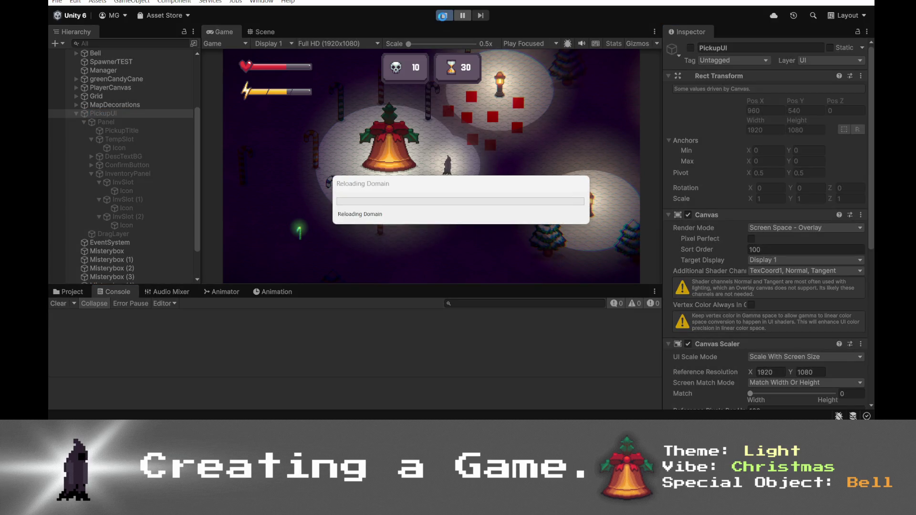
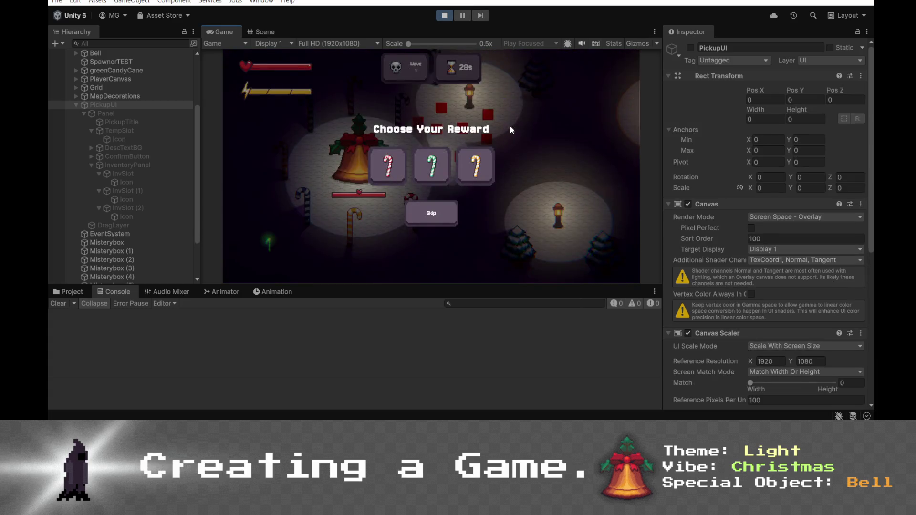
- Pick three reward cards, keeping the first cane in the middle slot and discarding the Blue Cane and the third cane
{"action": "left_click", "coordinate": [388, 166]}
{"action": "left_click_drag", "start_coordinate": [432, 111], "coordinate": [431, 203]}
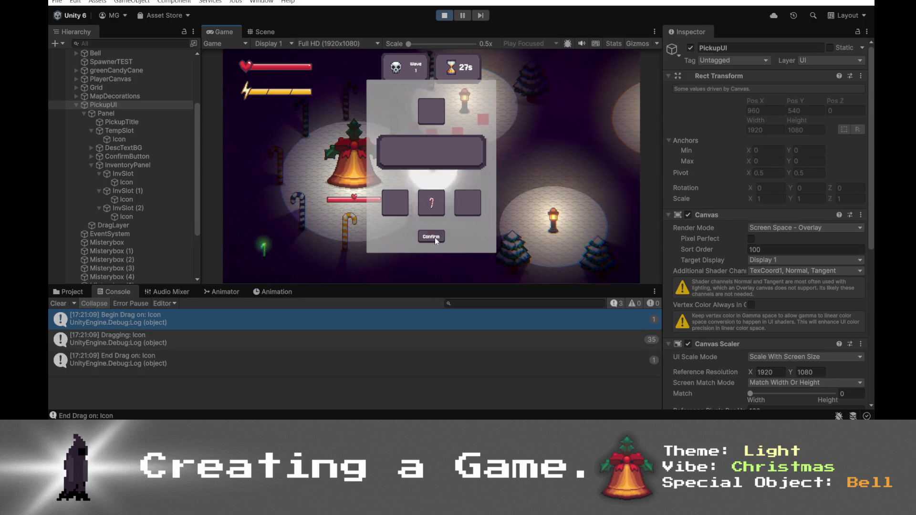
{"action": "left_click", "coordinate": [434, 237]}
{"action": "left_click", "coordinate": [430, 164]}
{"action": "left_click_drag", "start_coordinate": [432, 111], "coordinate": [403, 170]}
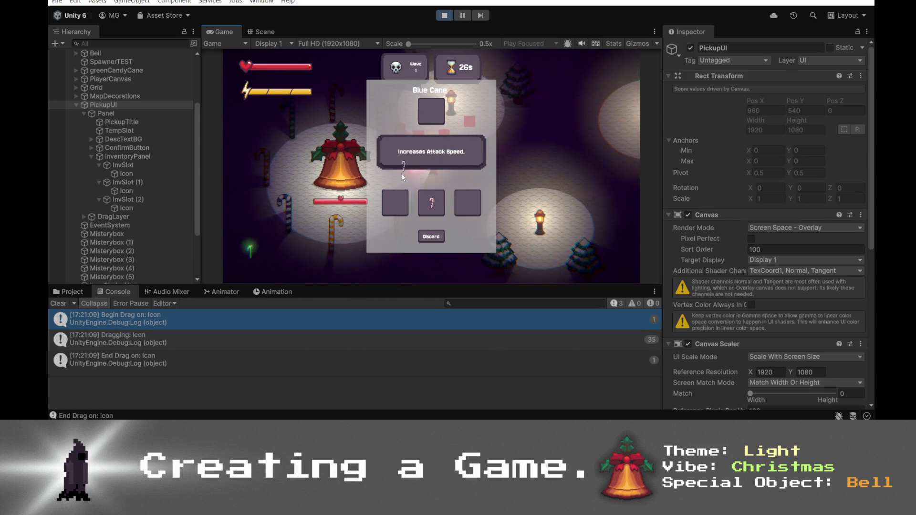
{"action": "left_click_drag", "start_coordinate": [431, 203], "coordinate": [431, 237]}
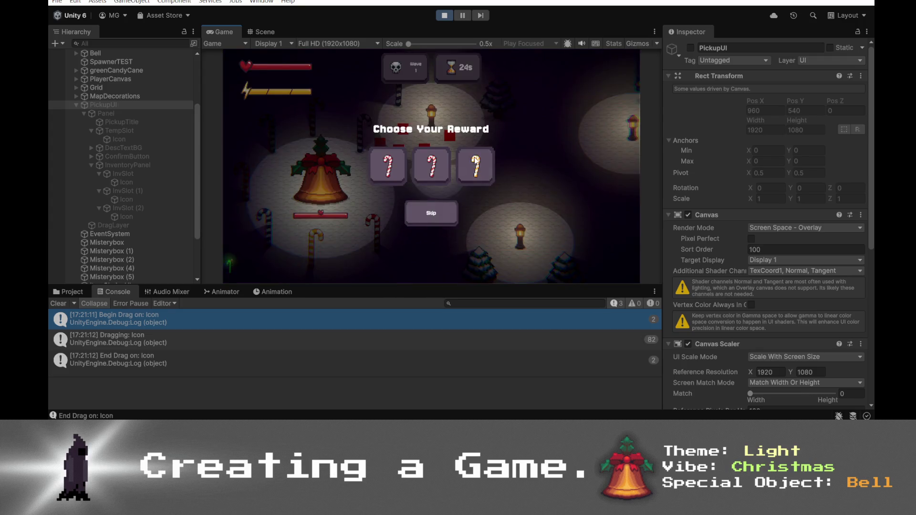
{"action": "left_click", "coordinate": [476, 164]}
{"action": "left_click_drag", "start_coordinate": [431, 111], "coordinate": [431, 238]}
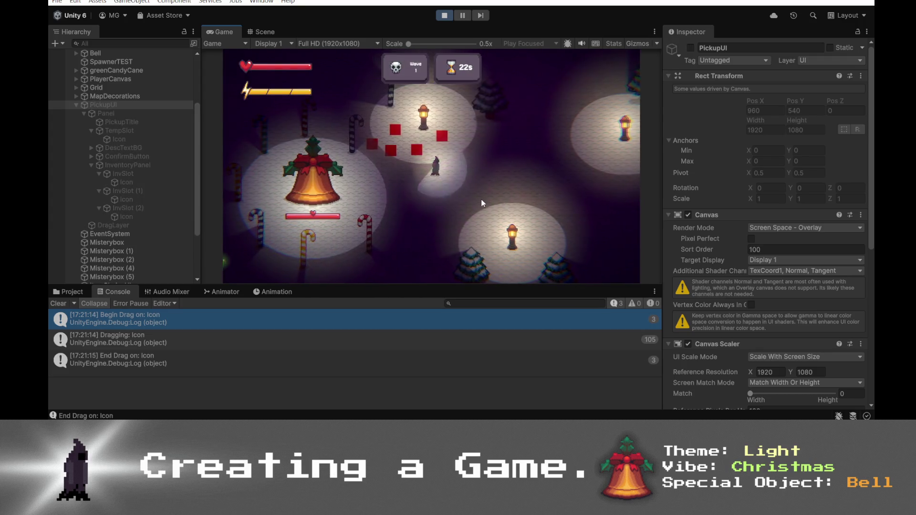
- Pick another reward, swap the Green and Yellow Canes between slots, then stop and restart the game
{"action": "left_click", "coordinate": [474, 167]}
{"action": "mouse_move", "coordinate": [468, 203]}
{"action": "left_mouse_down"}
{"action": "mouse_move", "coordinate": [431, 111]}
{"action": "mouse_move", "coordinate": [410, 201]}
{"action": "mouse_move", "coordinate": [396, 203]}
{"action": "left_mouse_up"}
{"action": "mouse_move", "coordinate": [431, 112]}
{"action": "left_mouse_down"}
{"action": "mouse_move", "coordinate": [432, 203]}
{"action": "mouse_move", "coordinate": [396, 189]}
{"action": "mouse_move", "coordinate": [443, 160]}
{"action": "mouse_move", "coordinate": [435, 118]}
{"action": "mouse_move", "coordinate": [431, 200]}
{"action": "mouse_move", "coordinate": [431, 111]}
{"action": "mouse_move", "coordinate": [432, 200]}
{"action": "mouse_move", "coordinate": [413, 176]}
{"action": "mouse_move", "coordinate": [395, 203]}
{"action": "mouse_move", "coordinate": [429, 186]}
{"action": "mouse_move", "coordinate": [468, 202]}
{"action": "mouse_move", "coordinate": [438, 208]}
{"action": "mouse_move", "coordinate": [402, 179]}
{"action": "mouse_move", "coordinate": [458, 191]}
{"action": "mouse_move", "coordinate": [401, 201]}
{"action": "mouse_move", "coordinate": [403, 183]}
{"action": "mouse_move", "coordinate": [432, 203]}
{"action": "mouse_move", "coordinate": [402, 206]}
{"action": "mouse_move", "coordinate": [466, 207]}
{"action": "mouse_move", "coordinate": [422, 201]}
{"action": "mouse_move", "coordinate": [440, 204]}
{"action": "mouse_move", "coordinate": [429, 191]}
{"action": "mouse_move", "coordinate": [431, 135]}
{"action": "left_mouse_up"}
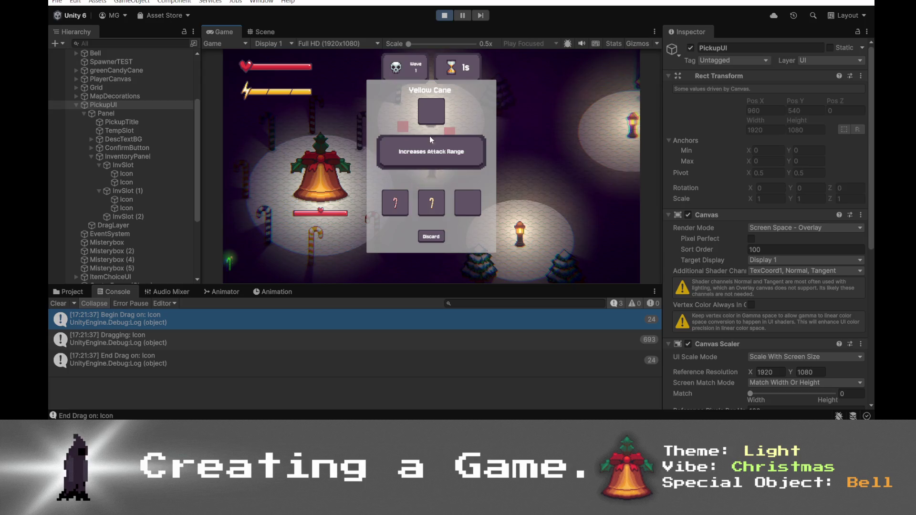
{"action": "left_click_drag", "start_coordinate": [431, 200], "coordinate": [432, 112]}
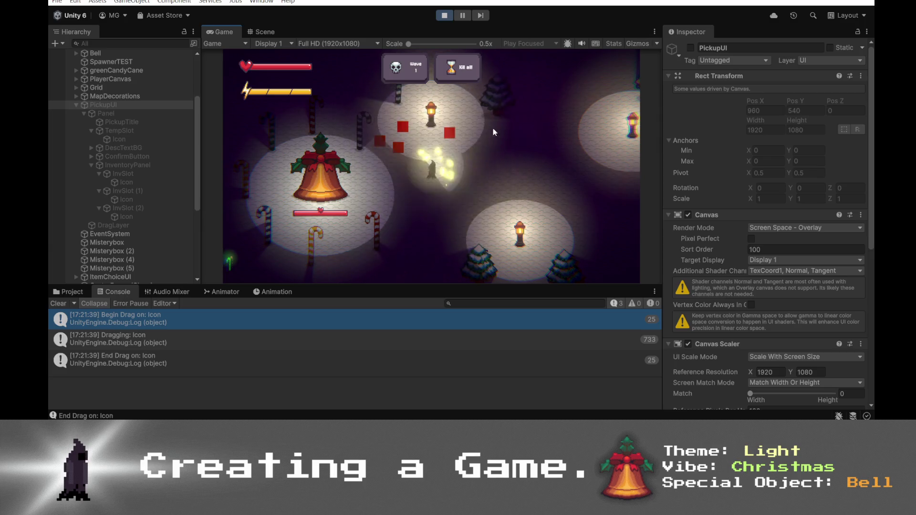
{"action": "left_click", "coordinate": [447, 18]}
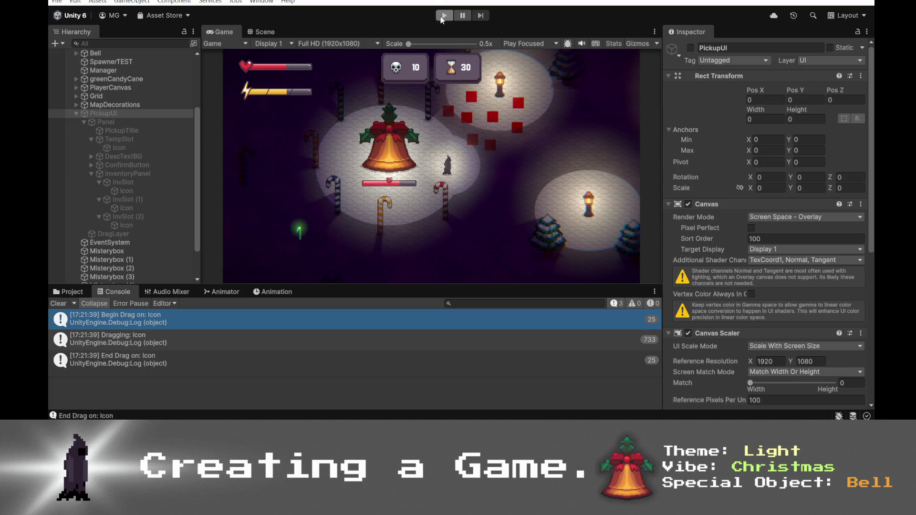
{"action": "left_click", "coordinate": [443, 17]}
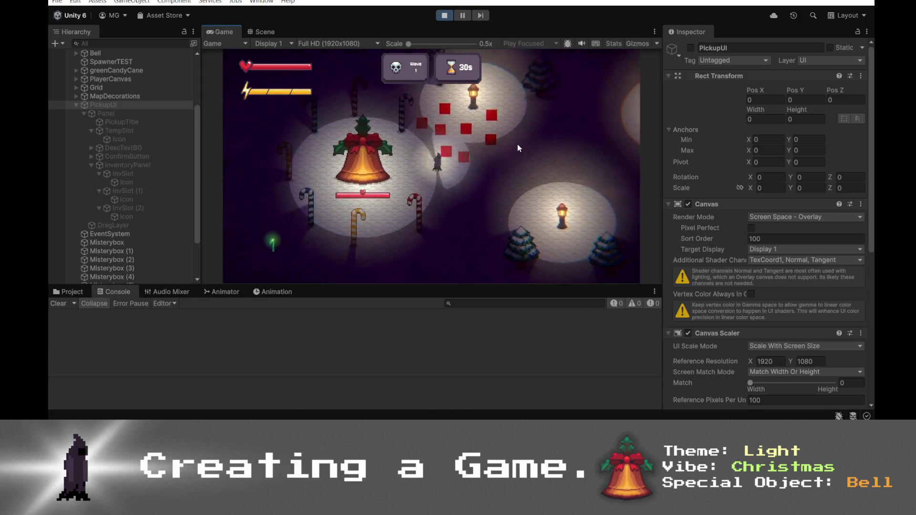
- Pick a reward and drag the Green Candy Cane between the pickup slot and inventory slots 1–3, then stop
{"action": "left_click", "coordinate": [459, 158]}
{"action": "mouse_move", "coordinate": [453, 157]}
{"action": "left_mouse_down"}
{"action": "mouse_move", "coordinate": [474, 207]}
{"action": "mouse_move", "coordinate": [395, 205]}
{"action": "mouse_move", "coordinate": [432, 203]}
{"action": "mouse_move", "coordinate": [432, 110]}
{"action": "left_mouse_up"}
{"action": "mouse_move", "coordinate": [436, 203]}
{"action": "left_mouse_down"}
{"action": "mouse_move", "coordinate": [459, 209]}
{"action": "mouse_move", "coordinate": [440, 141]}
{"action": "left_mouse_up"}
{"action": "mouse_move", "coordinate": [468, 203]}
{"action": "left_mouse_down"}
{"action": "mouse_move", "coordinate": [437, 134]}
{"action": "mouse_move", "coordinate": [431, 203]}
{"action": "mouse_move", "coordinate": [478, 211]}
{"action": "mouse_move", "coordinate": [428, 184]}
{"action": "mouse_move", "coordinate": [440, 107]}
{"action": "mouse_move", "coordinate": [394, 187]}
{"action": "mouse_move", "coordinate": [398, 204]}
{"action": "mouse_move", "coordinate": [433, 207]}
{"action": "mouse_move", "coordinate": [434, 111]}
{"action": "mouse_move", "coordinate": [393, 214]}
{"action": "mouse_move", "coordinate": [434, 110]}
{"action": "left_mouse_up"}
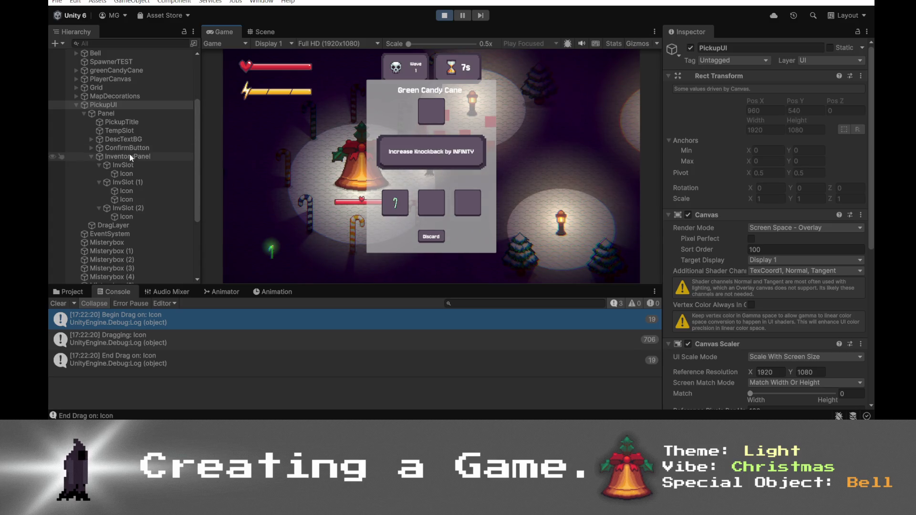
{"action": "left_click_drag", "start_coordinate": [395, 204], "coordinate": [431, 116]}
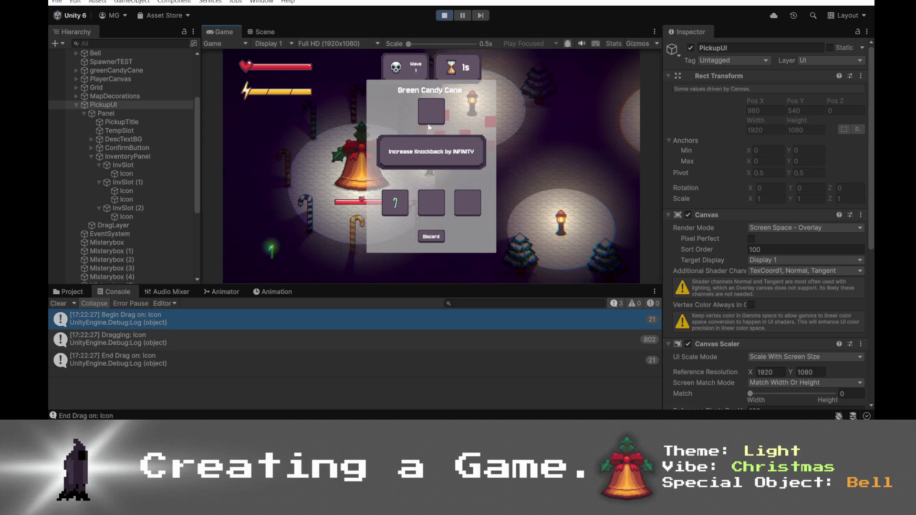
{"action": "left_click_drag", "start_coordinate": [396, 204], "coordinate": [435, 111]}
{"action": "mouse_move", "coordinate": [395, 203]}
{"action": "left_mouse_down"}
{"action": "mouse_move", "coordinate": [420, 186]}
{"action": "mouse_move", "coordinate": [431, 196]}
{"action": "left_mouse_up"}
{"action": "left_click", "coordinate": [444, 15]}
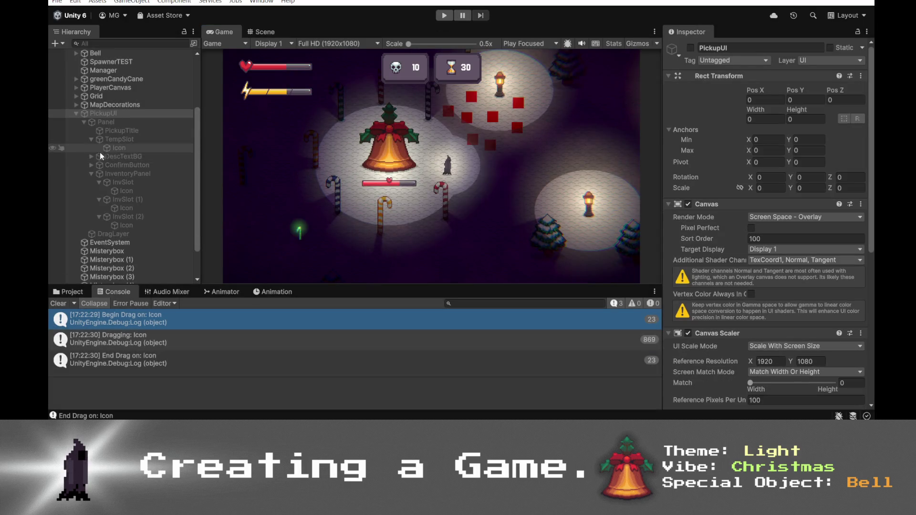
- Rename the TempSlot icon to TempIcon and the first inventory slot's icon to Slot1Icon
{"action": "left_click", "coordinate": [102, 148]}
{"action": "left_click", "coordinate": [116, 148]}
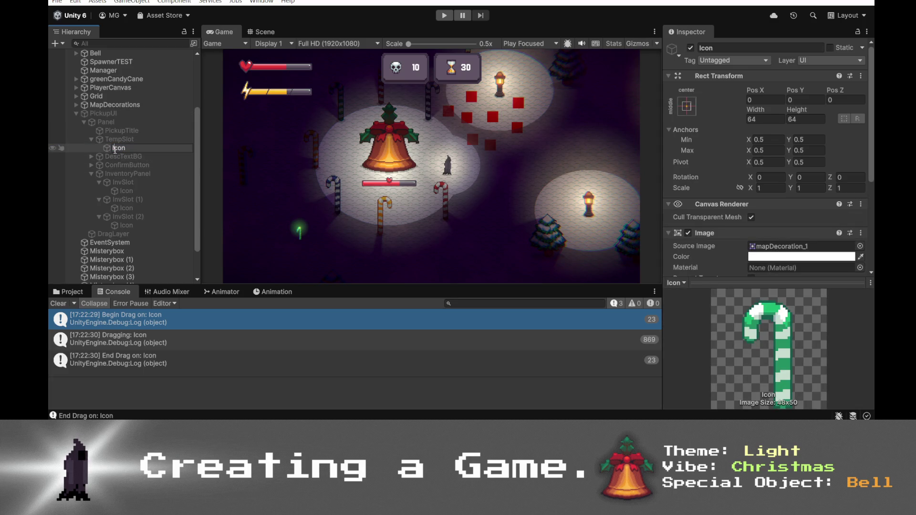
{"action": "type", "text": "Temp"}
{"action": "key", "text": "Return"}
{"action": "left_click", "coordinate": [158, 195]}
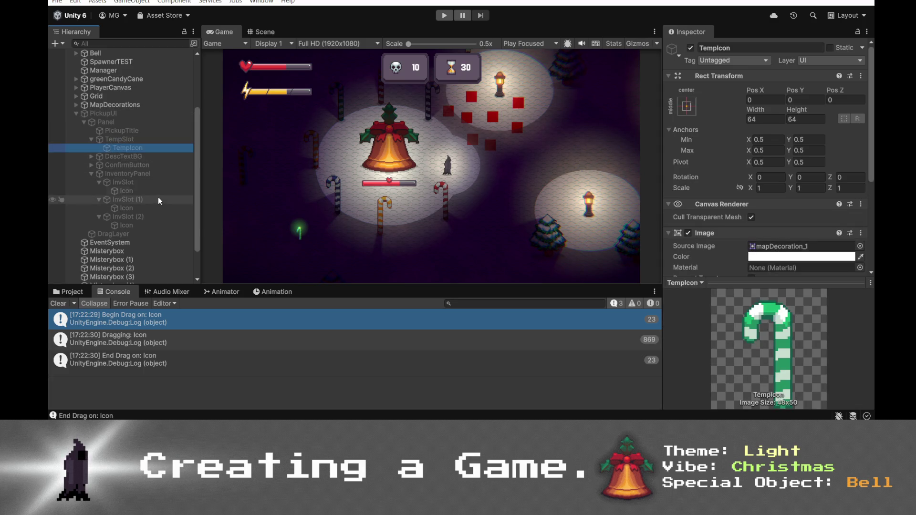
{"action": "left_click", "coordinate": [156, 191]}
{"action": "left_click", "coordinate": [140, 192]}
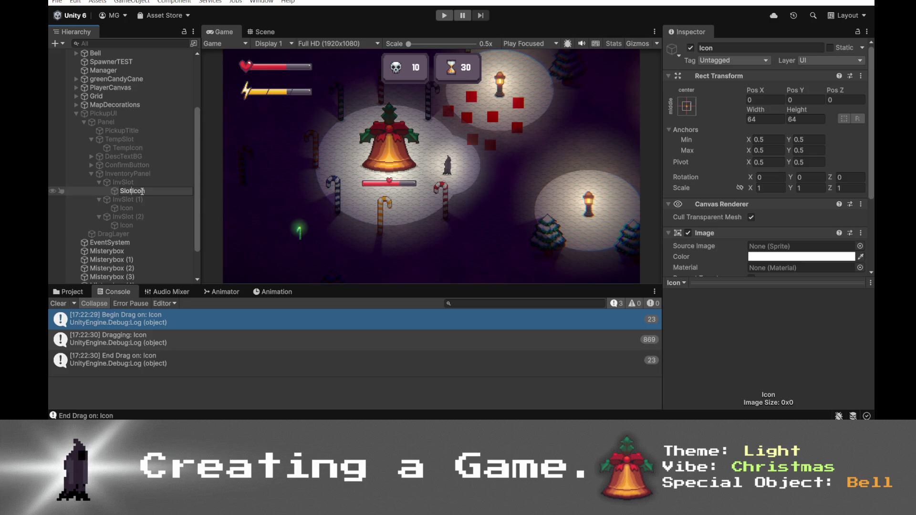
{"action": "type", "text": "1"}
{"action": "key", "text": "Return"}
- Rename the icons in InvSlot (1) and InvSlot (2) to Slot2Icon and Slot3Icon
{"action": "left_click", "coordinate": [128, 208]}
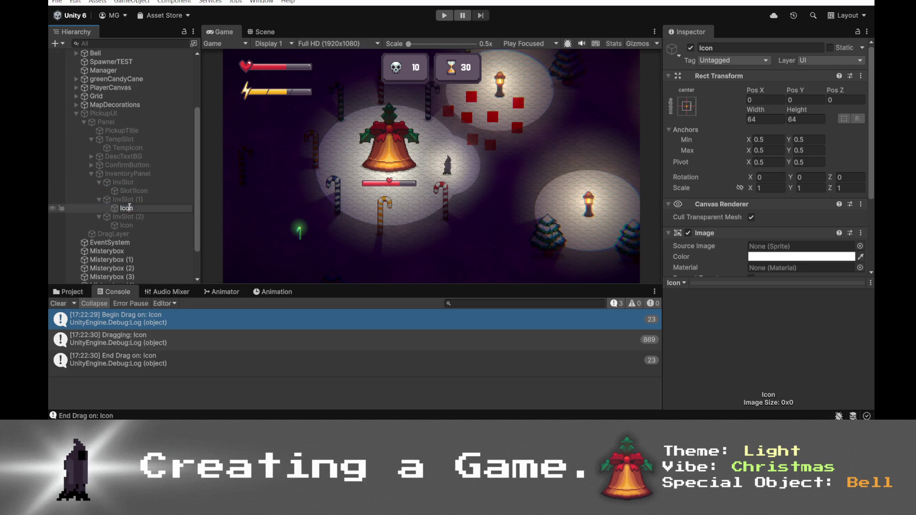
{"action": "type", "text": "Slot2"}
{"action": "key", "text": "Return"}
{"action": "left_click", "coordinate": [145, 225]}
{"action": "left_click", "coordinate": [146, 226]}
{"action": "type", "text": "lot3"}
{"action": "key", "text": "Return"}
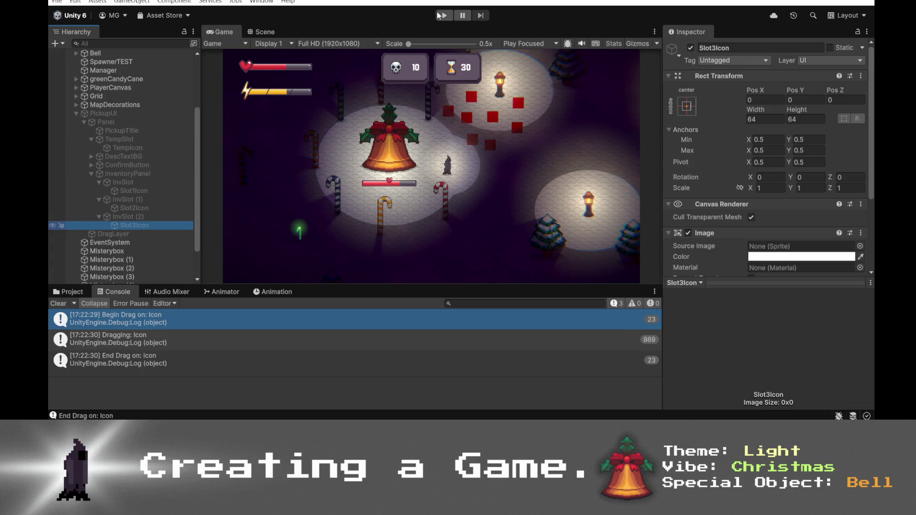
{"action": "left_click", "coordinate": [439, 15]}
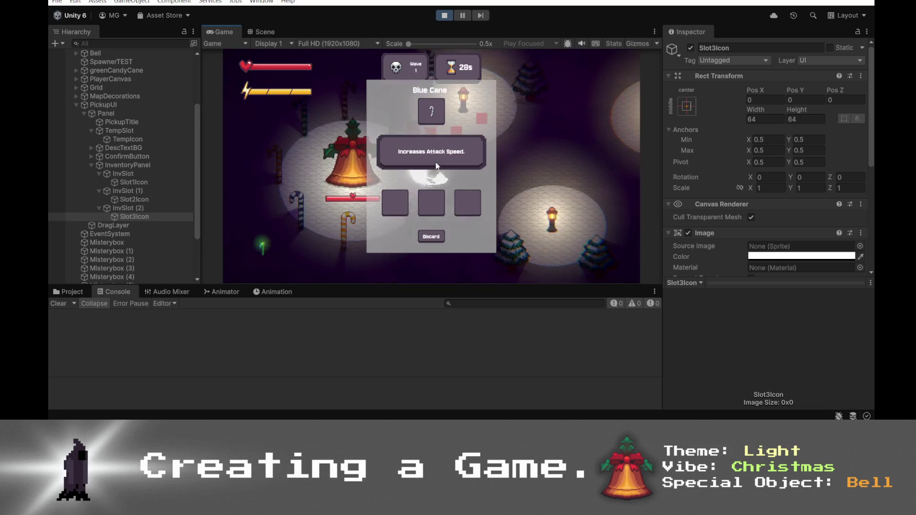
- Drag the Blue Cane between the pickup slot and inventory slots 1 and 3, then stop and switch to VS Code
{"action": "mouse_move", "coordinate": [429, 112]}
{"action": "left_mouse_down"}
{"action": "mouse_move", "coordinate": [420, 174]}
{"action": "mouse_move", "coordinate": [441, 181]}
{"action": "mouse_move", "coordinate": [395, 202]}
{"action": "left_mouse_up"}
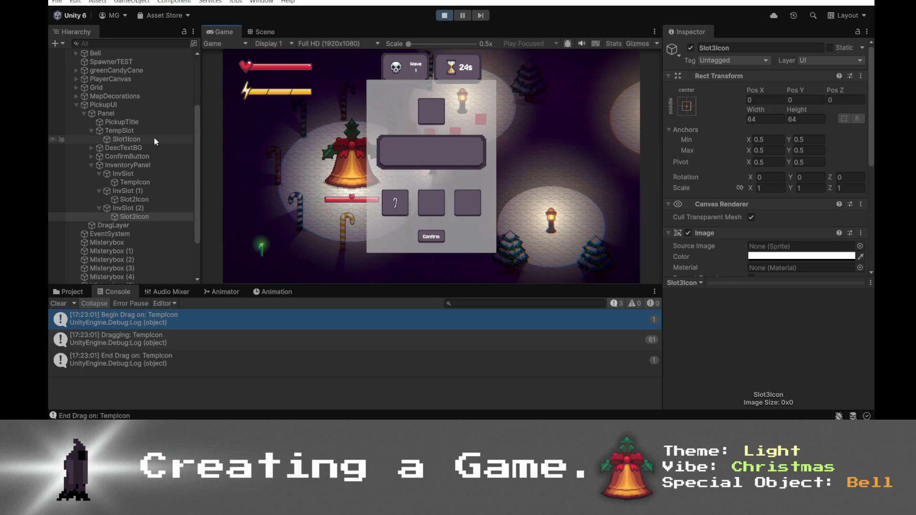
{"action": "mouse_move", "coordinate": [395, 203]}
{"action": "left_mouse_down"}
{"action": "mouse_move", "coordinate": [444, 176]}
{"action": "mouse_move", "coordinate": [433, 206]}
{"action": "mouse_move", "coordinate": [451, 193]}
{"action": "mouse_move", "coordinate": [468, 202]}
{"action": "mouse_move", "coordinate": [453, 186]}
{"action": "mouse_move", "coordinate": [435, 112]}
{"action": "left_mouse_up"}
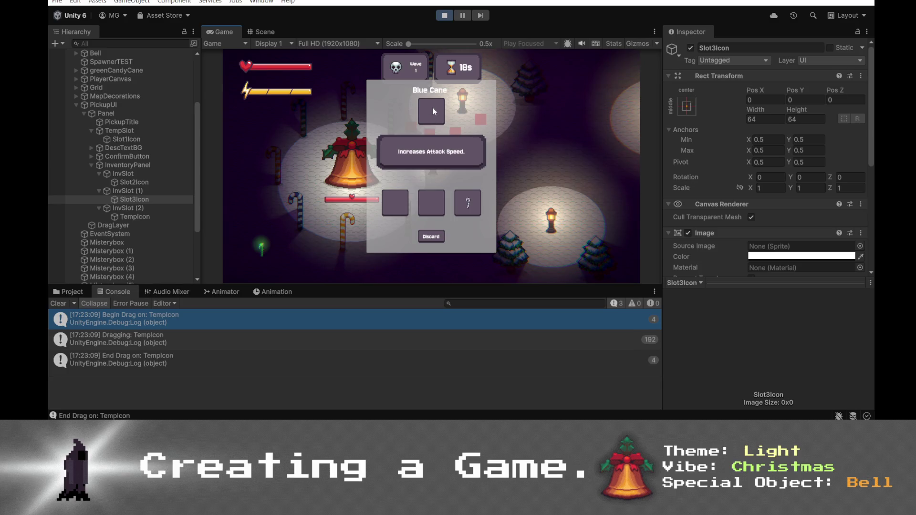
{"action": "mouse_move", "coordinate": [468, 202]}
{"action": "left_mouse_down"}
{"action": "mouse_move", "coordinate": [437, 111]}
{"action": "mouse_move", "coordinate": [470, 210]}
{"action": "mouse_move", "coordinate": [431, 109]}
{"action": "mouse_move", "coordinate": [441, 179]}
{"action": "mouse_move", "coordinate": [431, 116]}
{"action": "left_mouse_up"}
{"action": "mouse_move", "coordinate": [468, 203]}
{"action": "left_mouse_down"}
{"action": "mouse_move", "coordinate": [389, 202]}
{"action": "mouse_move", "coordinate": [432, 203]}
{"action": "mouse_move", "coordinate": [428, 112]}
{"action": "mouse_move", "coordinate": [431, 203]}
{"action": "left_mouse_up"}
{"action": "key", "text": "ctrl+p"}
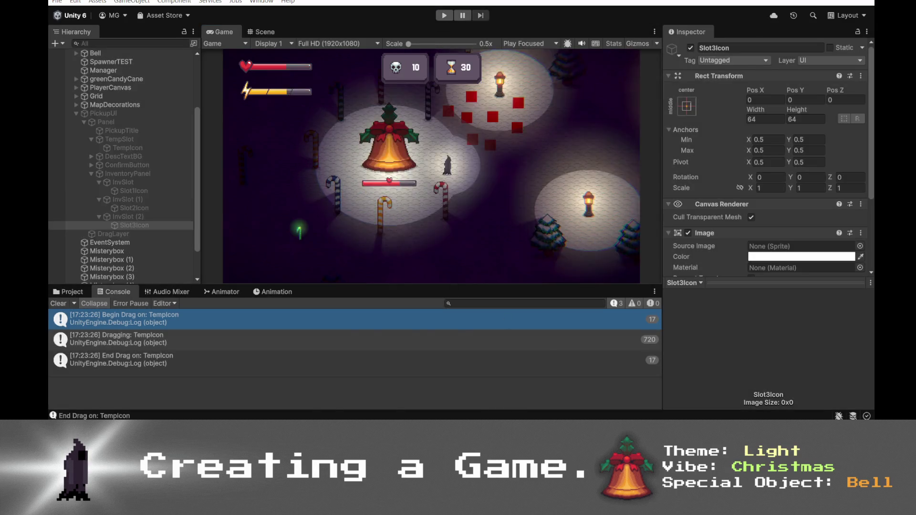
{"action": "key", "text": "alt+Tab"}
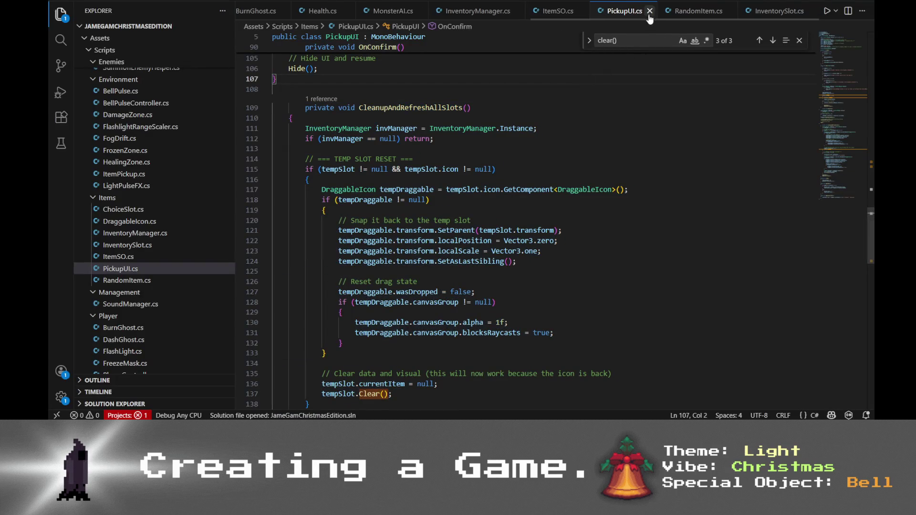
- In DraggableIcon.cs, inspect OnEndDrag's !wasDropped check and homeSlot return code around line 79
{"action": "scroll", "coordinate": [373, 6], "scroll_direction": "up", "scroll_amount": 2}
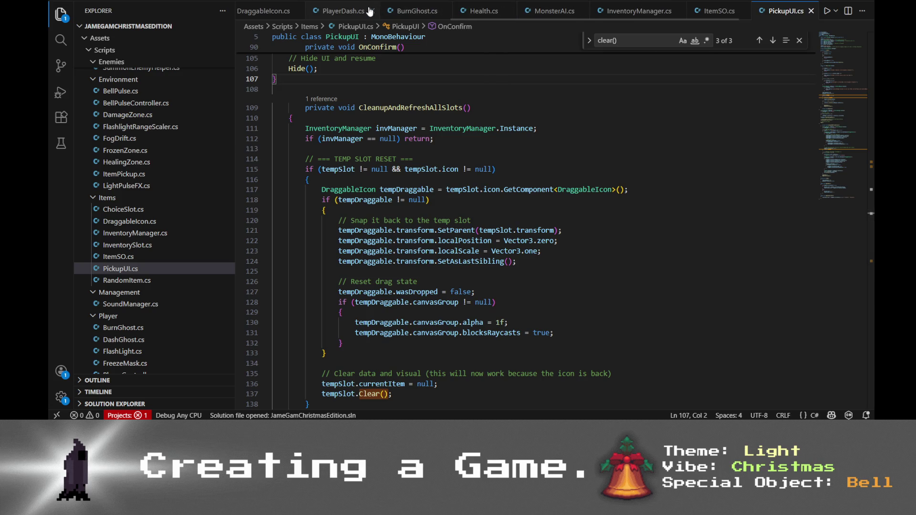
{"action": "scroll", "coordinate": [372, 10], "scroll_direction": "up", "scroll_amount": 1}
{"action": "left_click", "coordinate": [323, 10]}
{"action": "scroll", "coordinate": [410, 156], "scroll_direction": "down", "scroll_amount": 6}
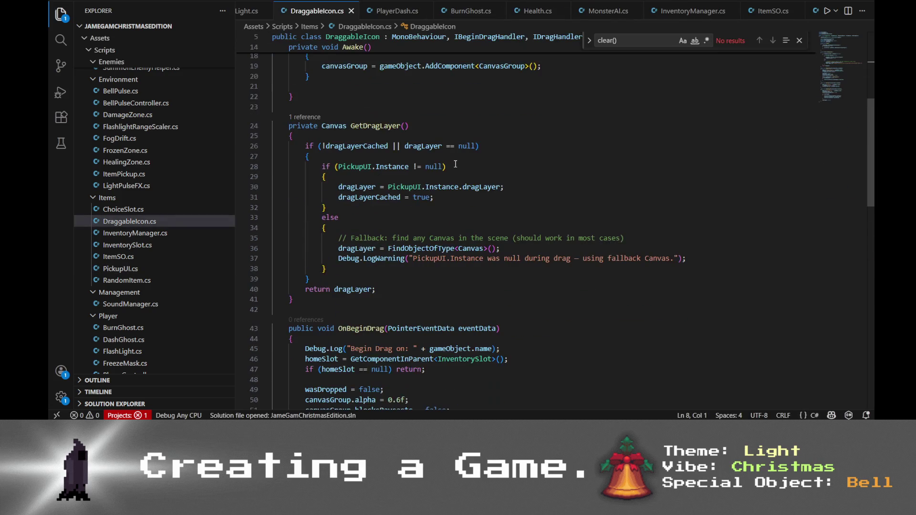
{"action": "scroll", "coordinate": [496, 172], "scroll_direction": "down", "scroll_amount": 4}
{"action": "scroll", "coordinate": [496, 172], "scroll_direction": "down", "scroll_amount": 10}
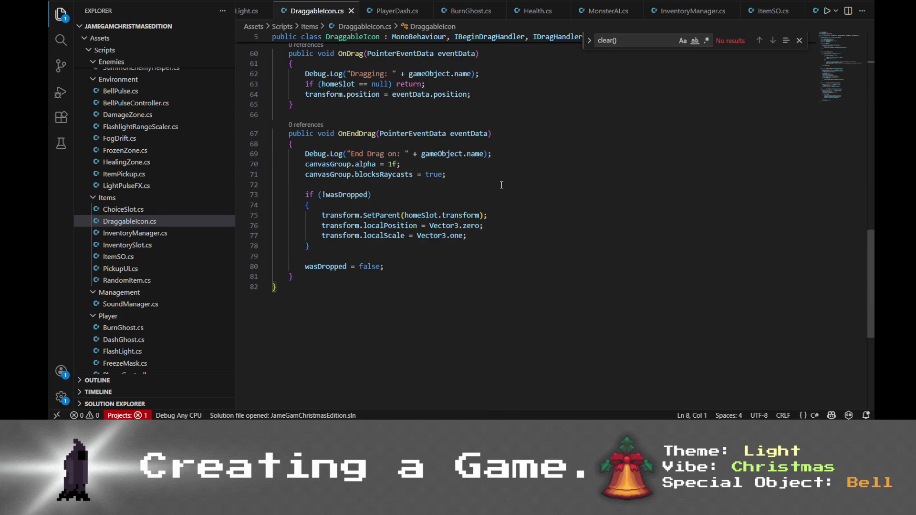
{"action": "left_click", "coordinate": [422, 215]}
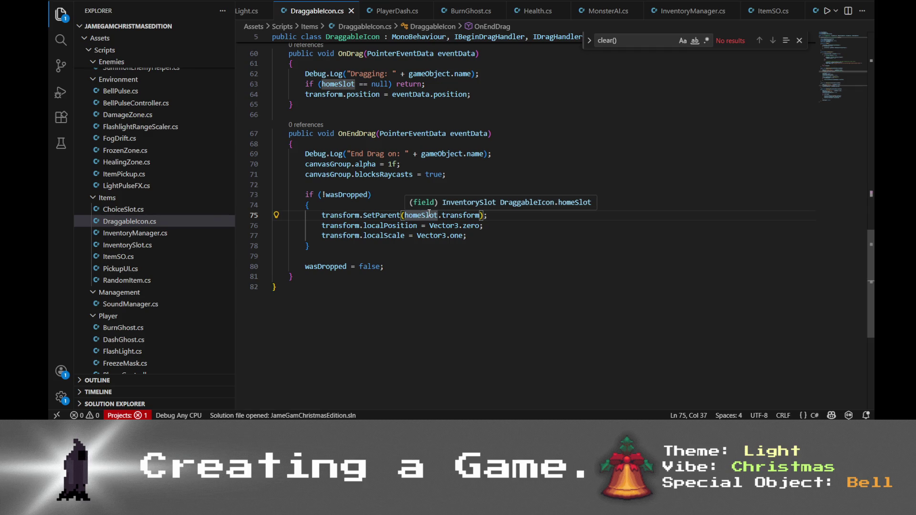
{"action": "left_click", "coordinate": [401, 190]}
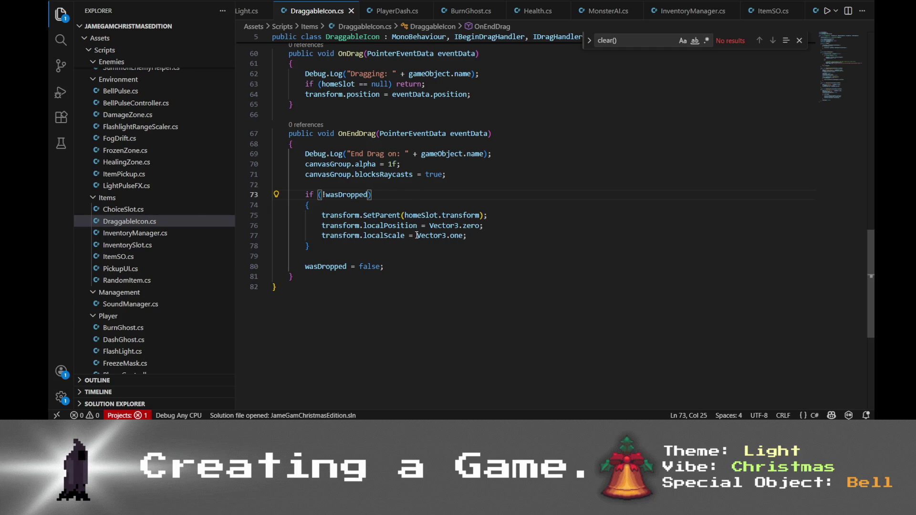
{"action": "left_click", "coordinate": [340, 256]}
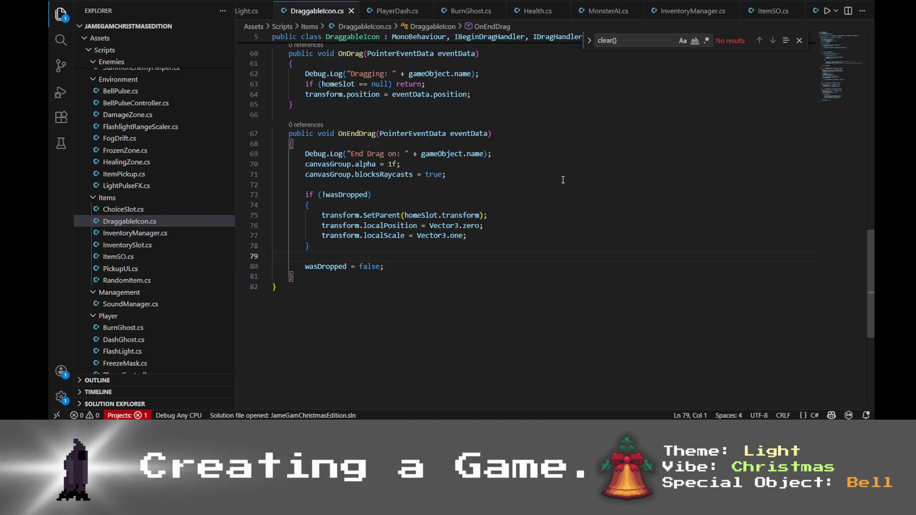
{"action": "scroll", "coordinate": [539, 184], "scroll_direction": "up", "scroll_amount": 3}
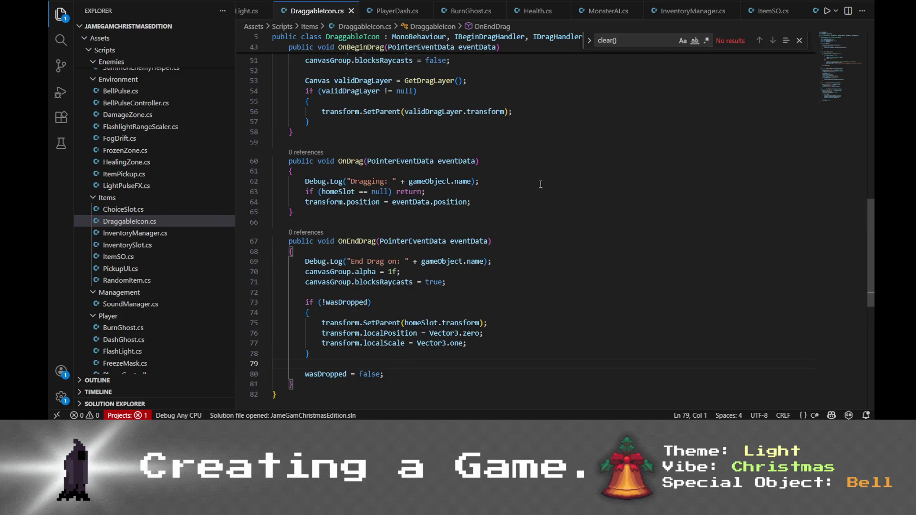
{"action": "scroll", "coordinate": [528, 187], "scroll_direction": "up", "scroll_amount": 4}
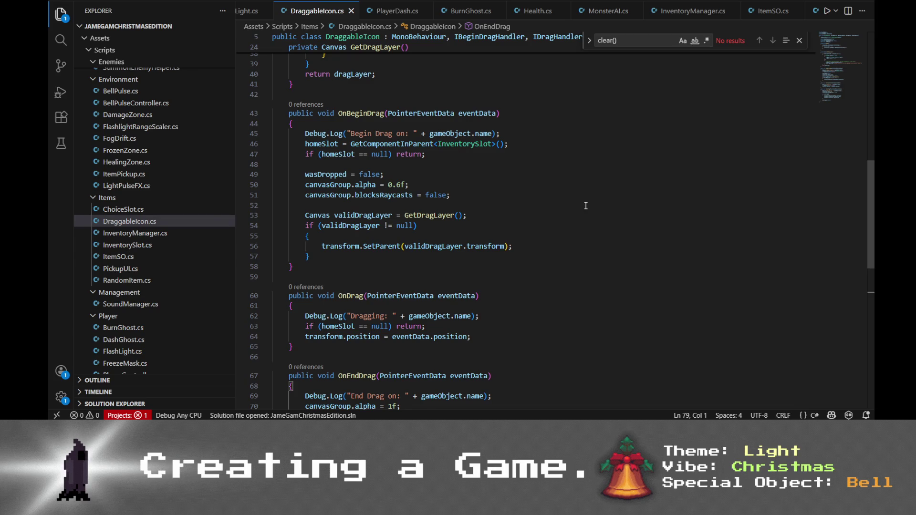
{"action": "scroll", "coordinate": [586, 205], "scroll_direction": "up", "scroll_amount": 8}
{"action": "scroll", "coordinate": [588, 18], "scroll_direction": "down", "scroll_amount": 3}
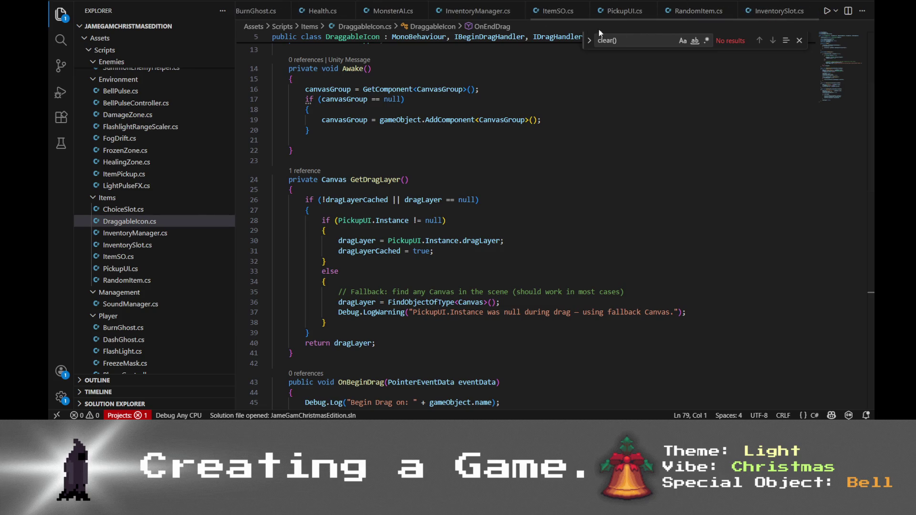
- Switch to InventorySlot.cs and inspect OnDrop's null check on line 51 and the wasDropped flag
{"action": "left_click", "coordinate": [778, 10]}
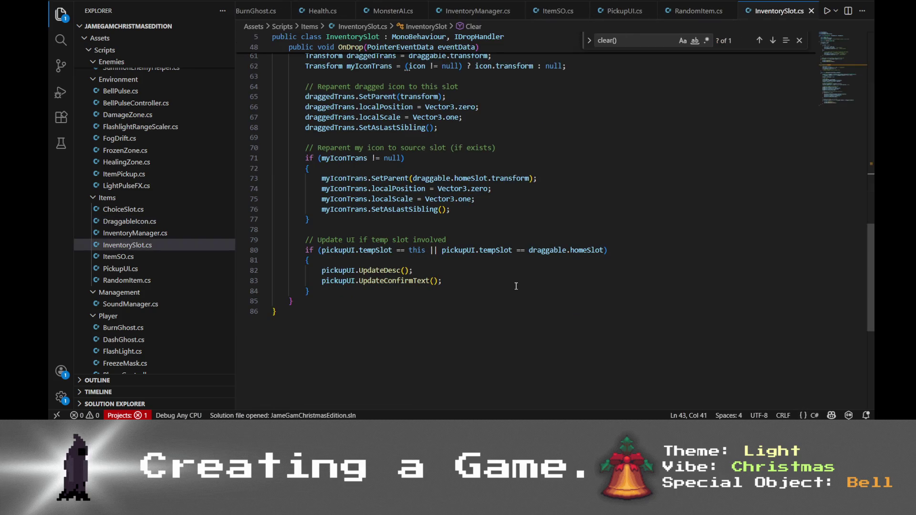
{"action": "scroll", "coordinate": [516, 286], "scroll_direction": "up", "scroll_amount": 5}
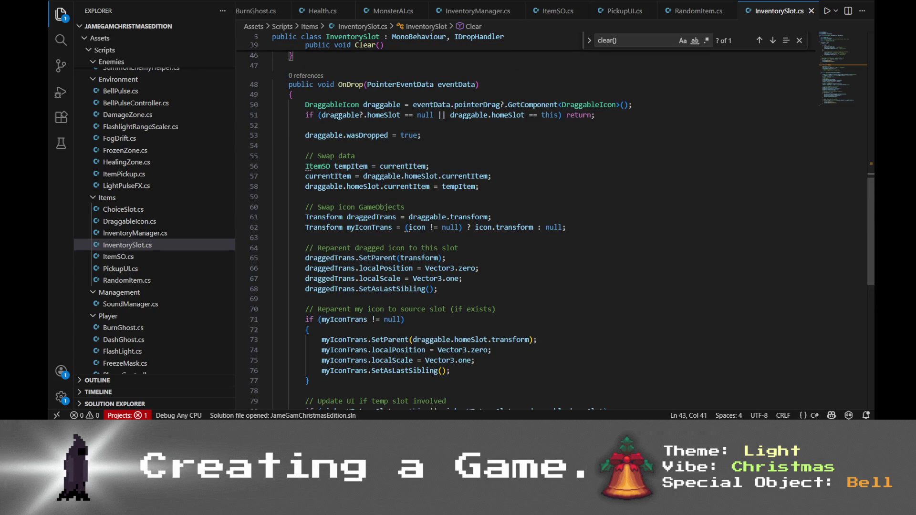
{"action": "left_click", "coordinate": [421, 115]}
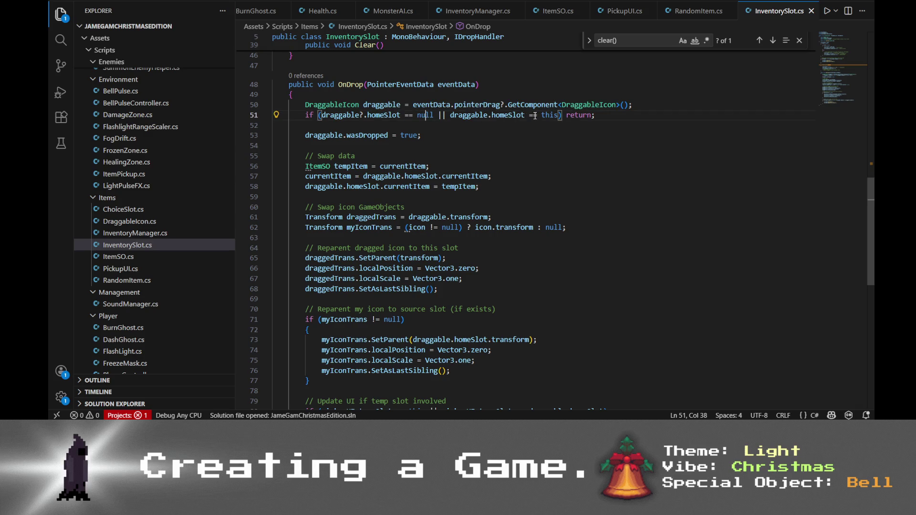
{"action": "double_click", "coordinate": [578, 115]}
{"action": "left_click", "coordinate": [348, 136]}
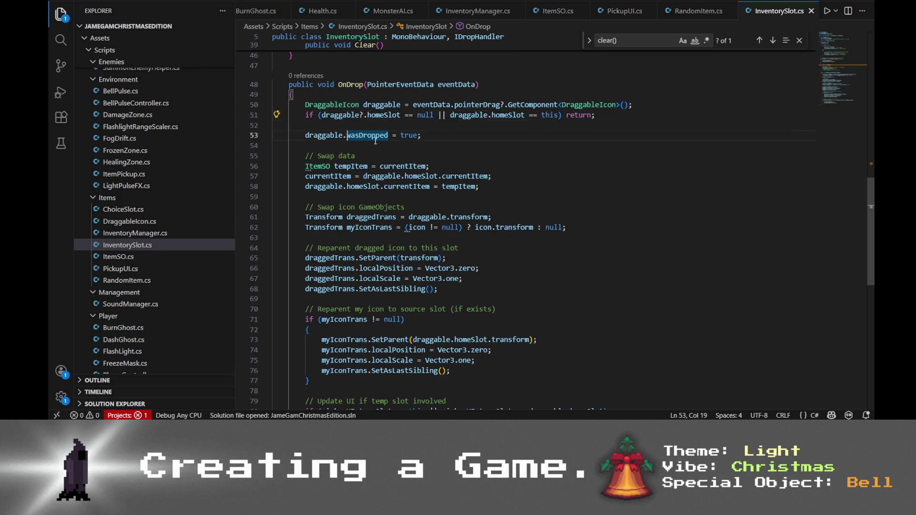
{"action": "left_click", "coordinate": [414, 136]}
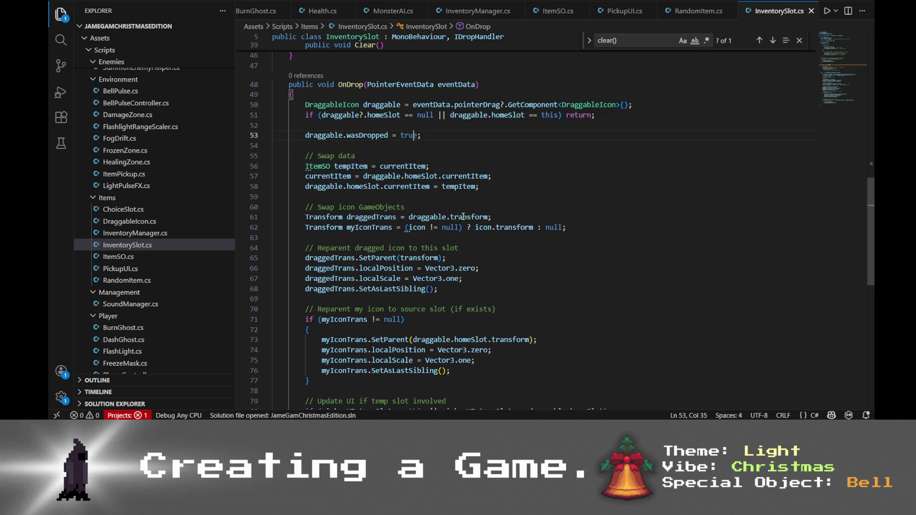
- Trace tempItem, currentItem, homeSlot and draggable through the item swap on lines 56–58
{"action": "left_click", "coordinate": [318, 166]}
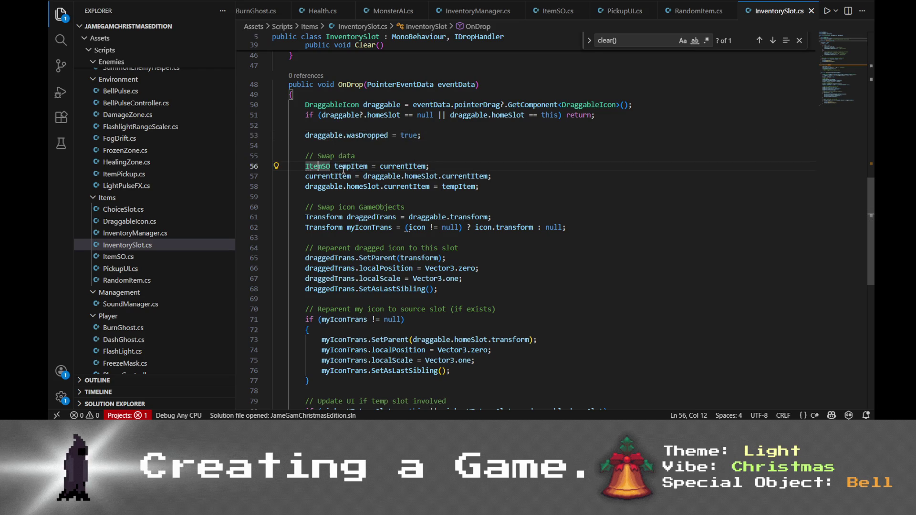
{"action": "left_click", "coordinate": [353, 167]}
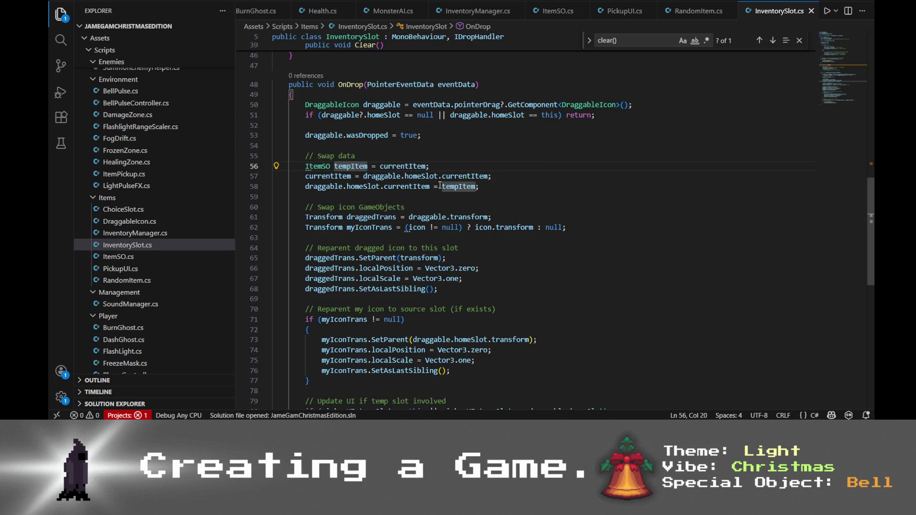
{"action": "left_click", "coordinate": [414, 166]}
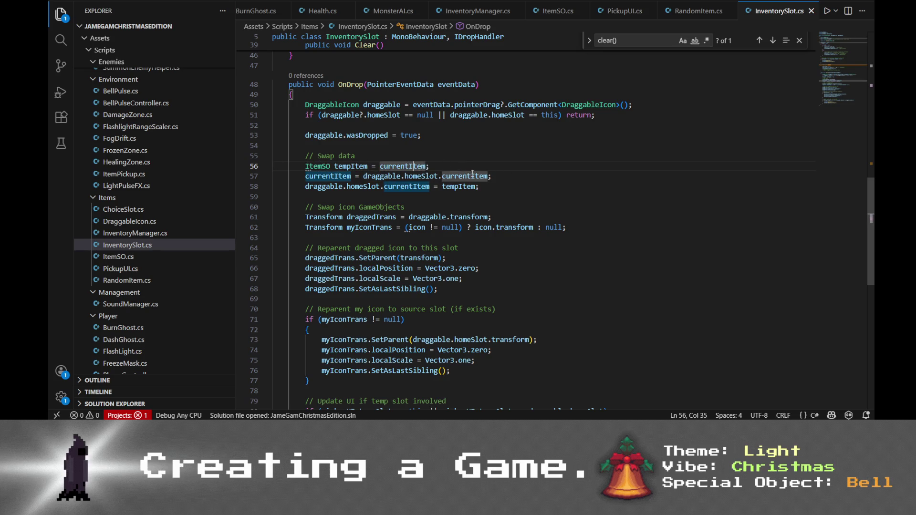
{"action": "left_click", "coordinate": [373, 115]}
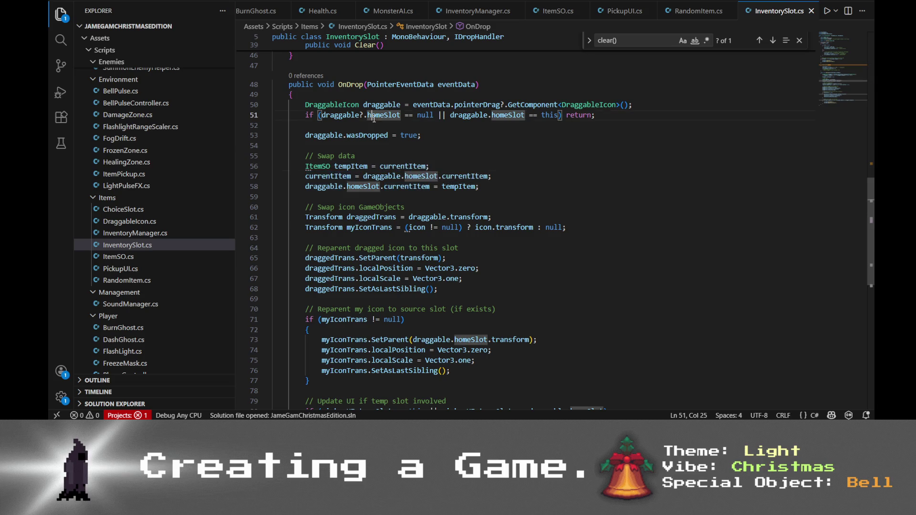
{"action": "left_click", "coordinate": [332, 176]}
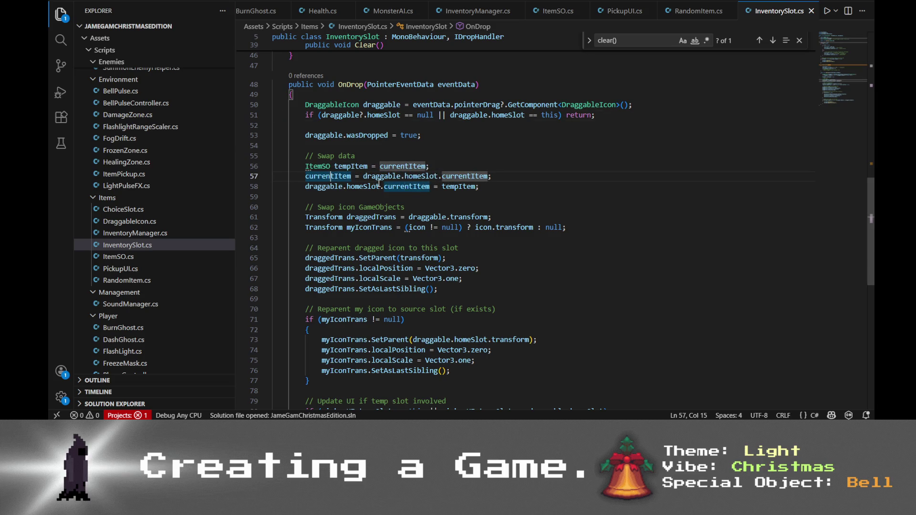
{"action": "left_click", "coordinate": [518, 133]}
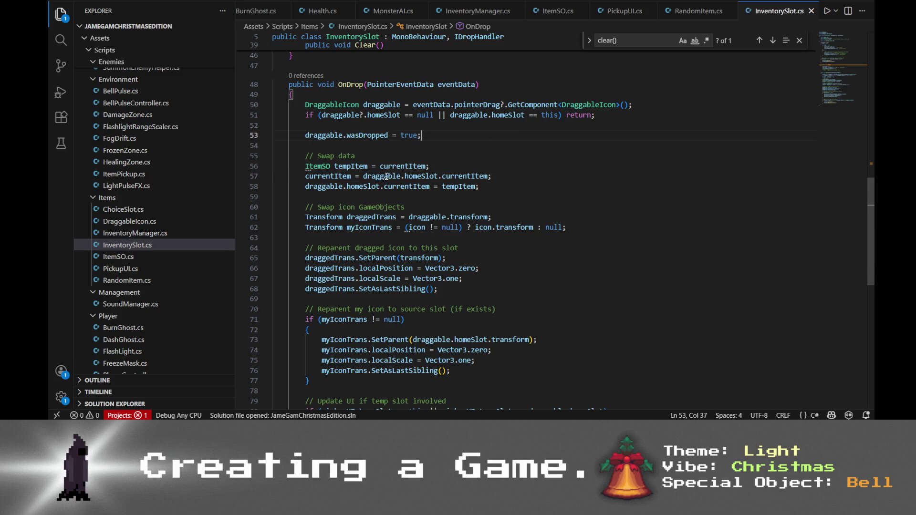
{"action": "left_click", "coordinate": [398, 176]}
{"action": "left_click", "coordinate": [422, 176]}
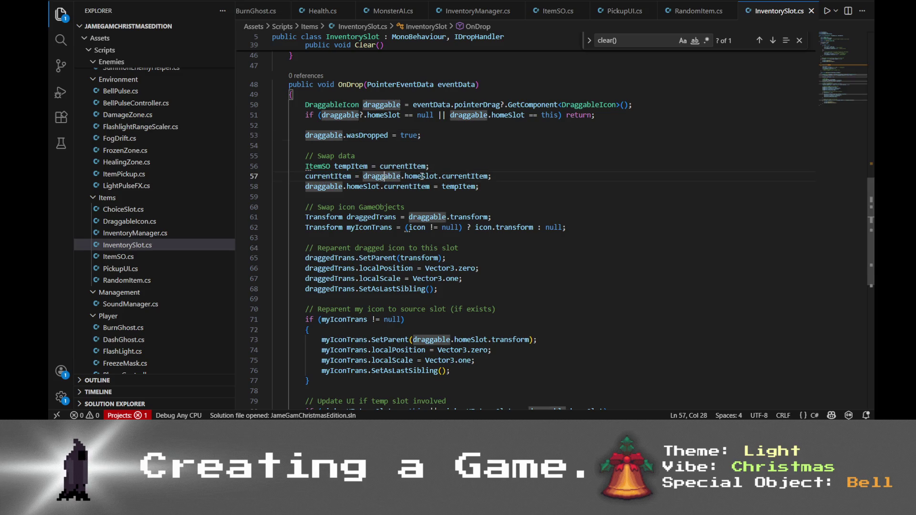
{"action": "left_click", "coordinate": [464, 186]}
{"action": "left_click", "coordinate": [466, 176]}
{"action": "left_click", "coordinate": [326, 186]}
{"action": "left_click", "coordinate": [412, 186]}
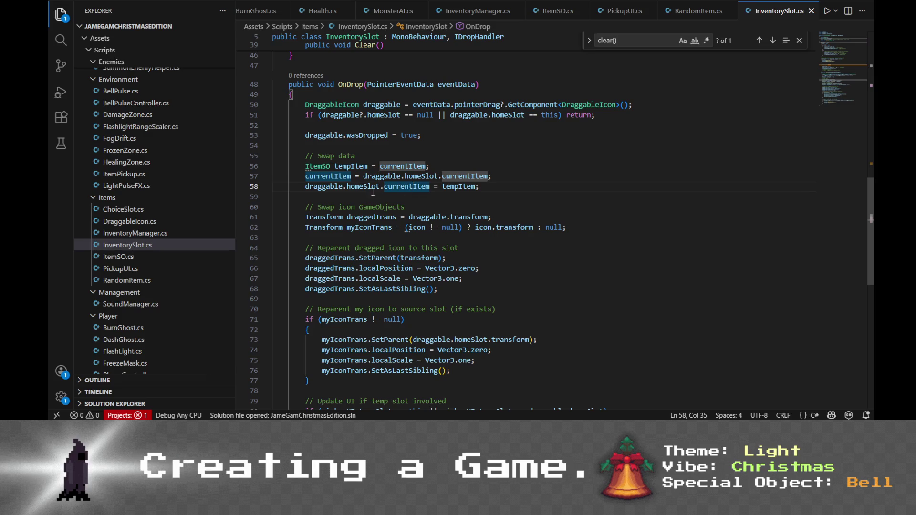
{"action": "left_click", "coordinate": [319, 186]}
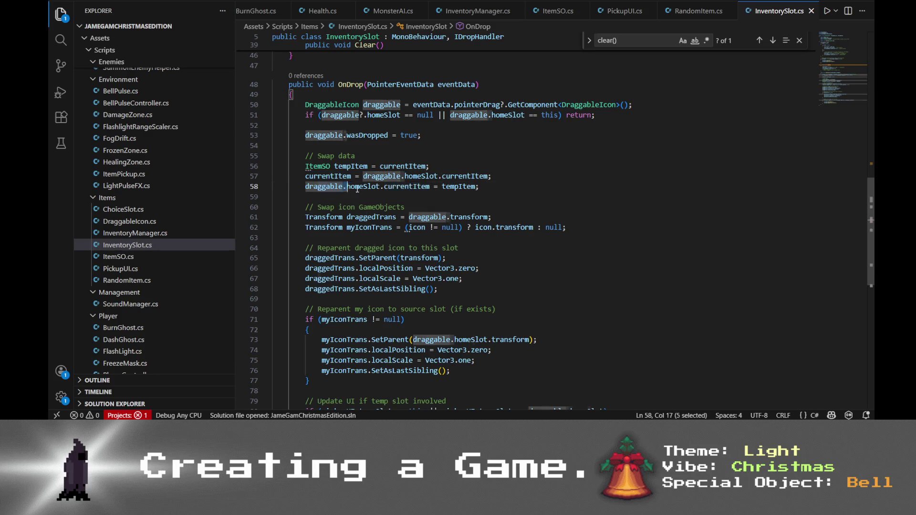
{"action": "left_click", "coordinate": [453, 188]}
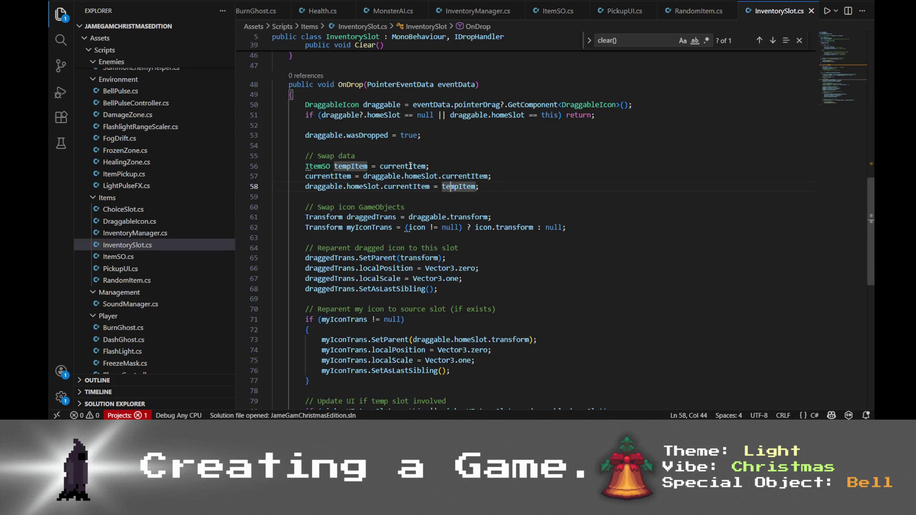
{"action": "left_click", "coordinate": [508, 190]}
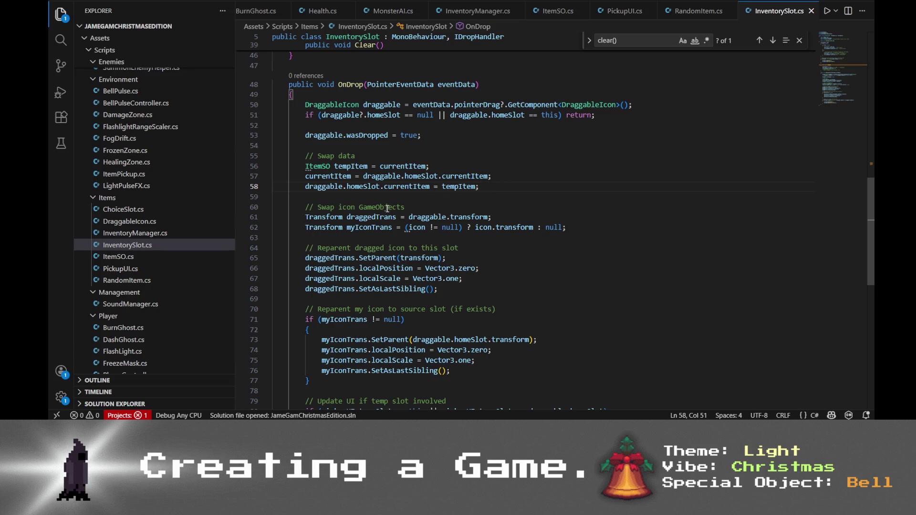
- Inspect draggedTrans, myIconTrans and the icon reference in the icon swap on line 62
{"action": "left_click", "coordinate": [368, 220]}
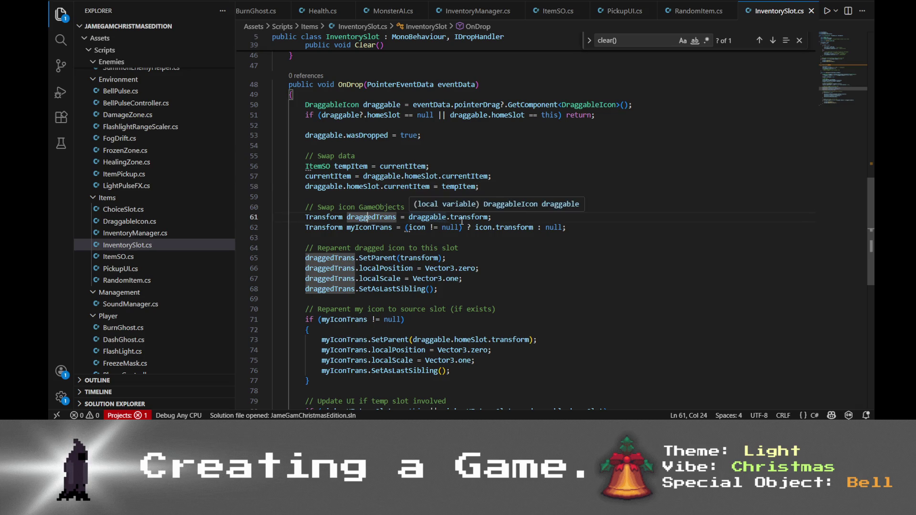
{"action": "left_click", "coordinate": [425, 218]}
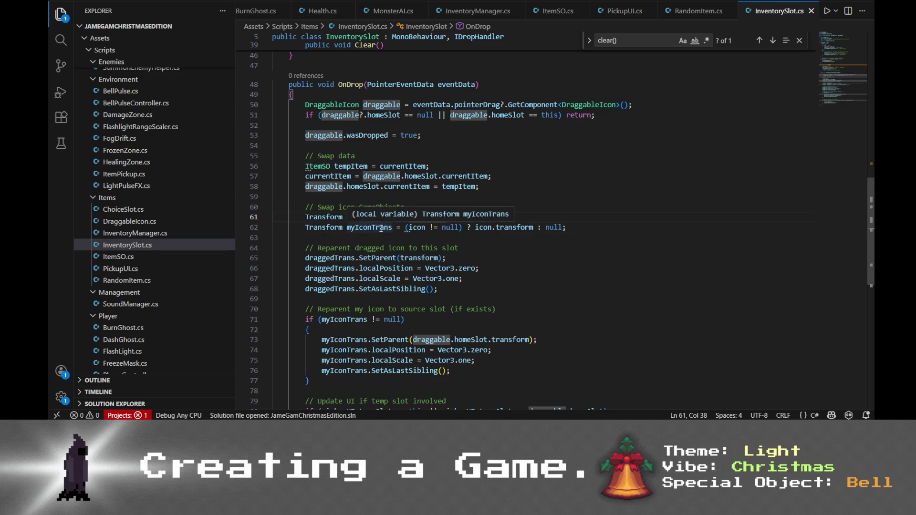
{"action": "left_click", "coordinate": [379, 228]}
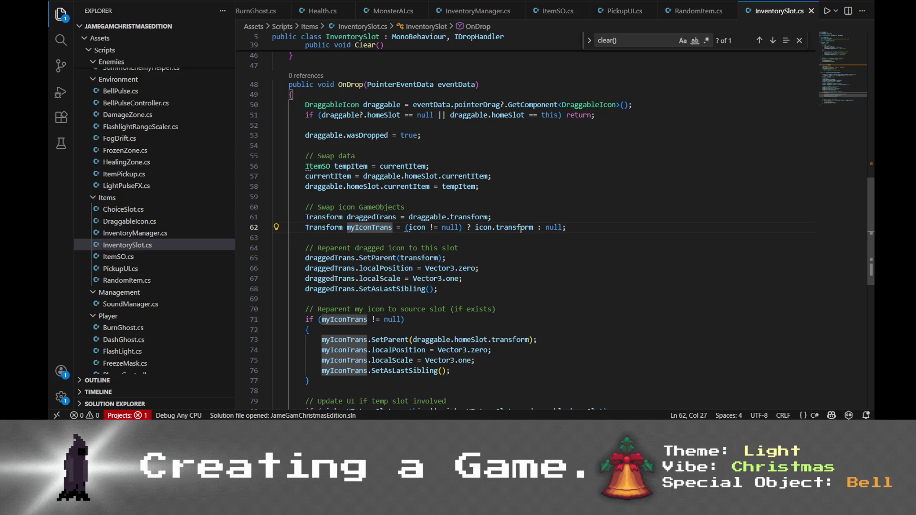
{"action": "left_click", "coordinate": [482, 228]}
{"action": "left_click_drag", "start_coordinate": [872, 214], "coordinate": [872, 36]}
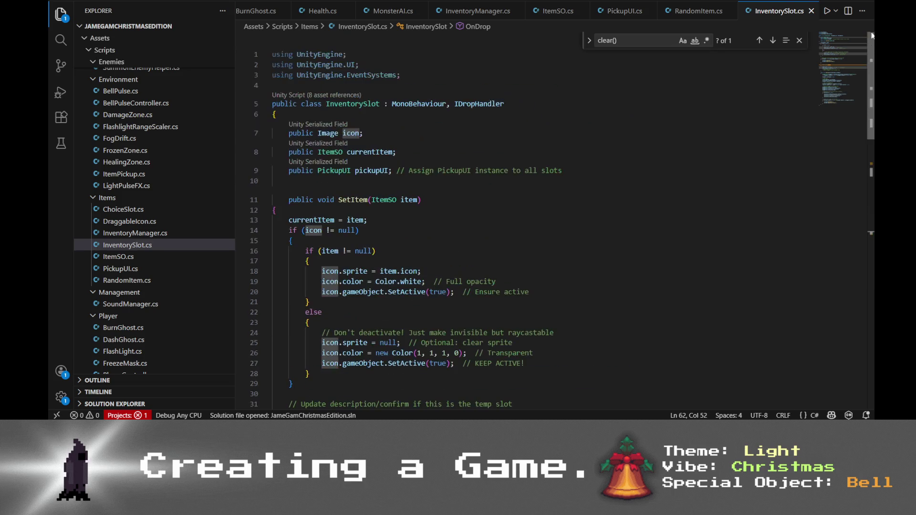
- Inspect the SetParent call and its transform argument on line 65
{"action": "scroll", "coordinate": [403, 191], "scroll_direction": "down", "scroll_amount": 5}
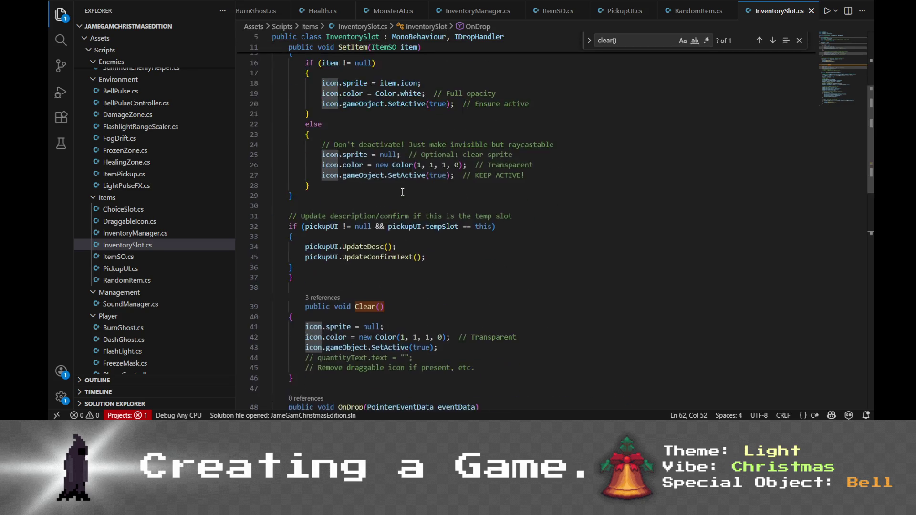
{"action": "scroll", "coordinate": [405, 198], "scroll_direction": "down", "scroll_amount": 8}
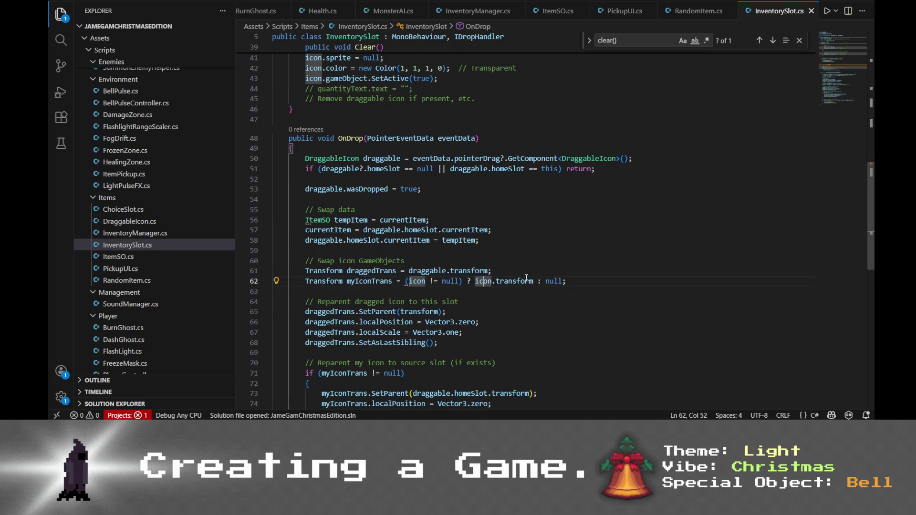
{"action": "scroll", "coordinate": [527, 278], "scroll_direction": "down", "scroll_amount": 1}
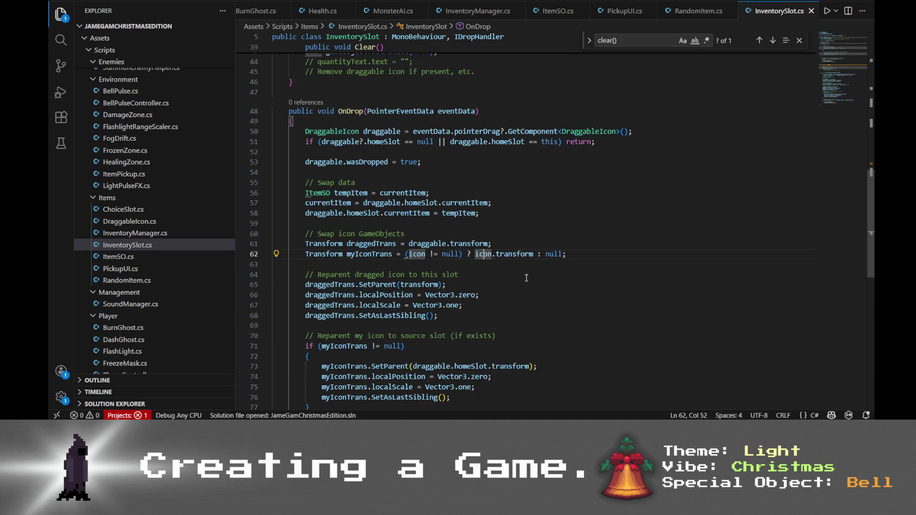
{"action": "scroll", "coordinate": [527, 277], "scroll_direction": "down", "scroll_amount": 2}
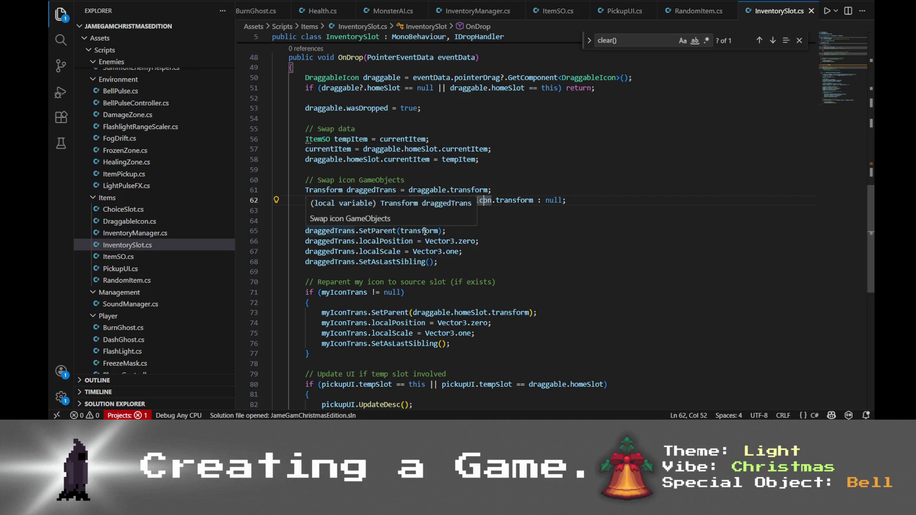
{"action": "left_click", "coordinate": [399, 231]}
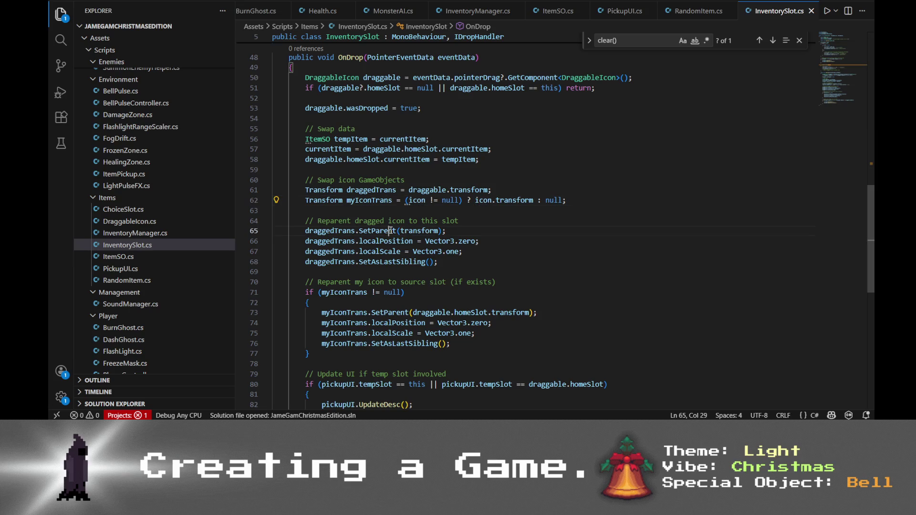
{"action": "double_click", "coordinate": [420, 231]}
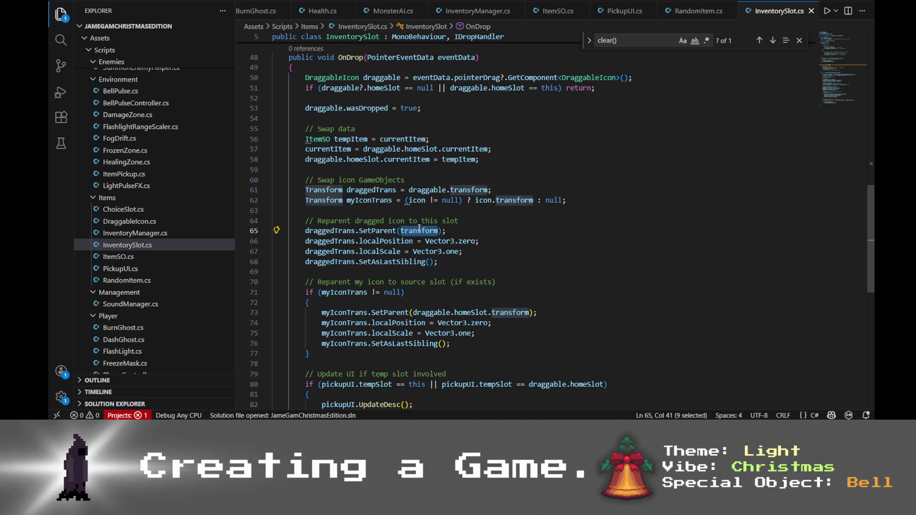
{"action": "left_click", "coordinate": [482, 231]}
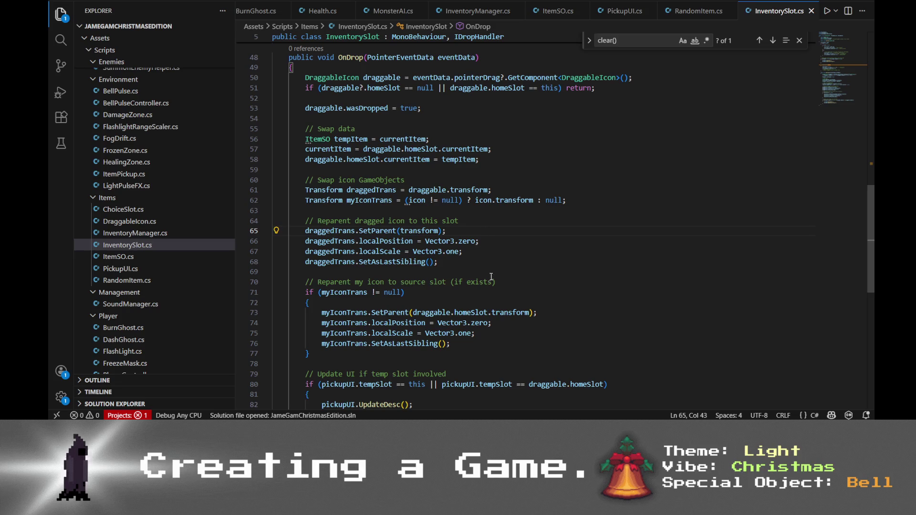
- Review the temp slot code on lines 78–81, then select and copy the entire InventorySlot script
{"action": "scroll", "coordinate": [501, 287], "scroll_direction": "down", "scroll_amount": 1}
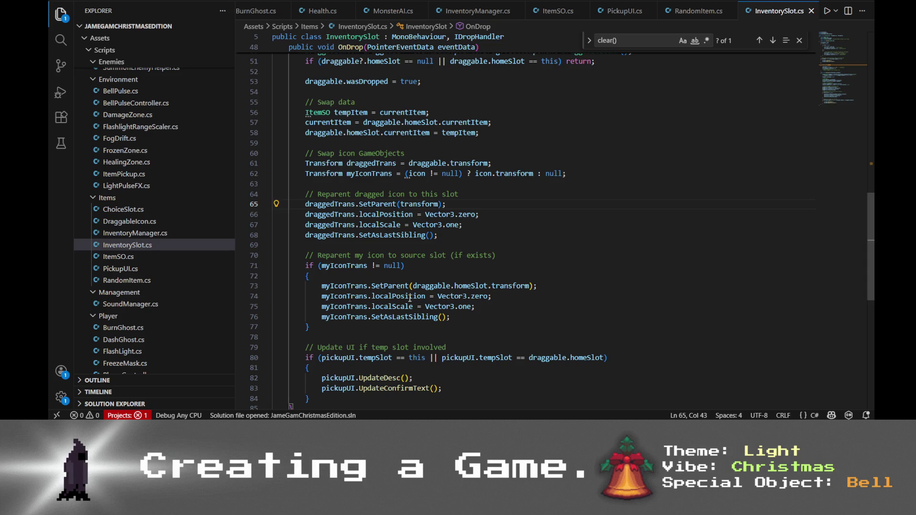
{"action": "scroll", "coordinate": [501, 294], "scroll_direction": "down", "scroll_amount": 2}
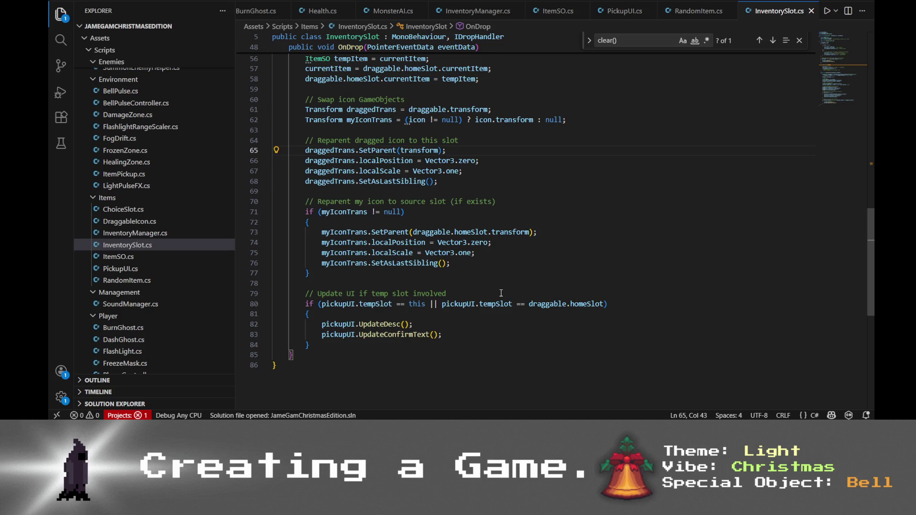
{"action": "left_click", "coordinate": [347, 293]}
{"action": "left_click", "coordinate": [459, 292]}
{"action": "scroll", "coordinate": [556, 320], "scroll_direction": "down", "scroll_amount": 1}
{"action": "left_click", "coordinate": [559, 287]}
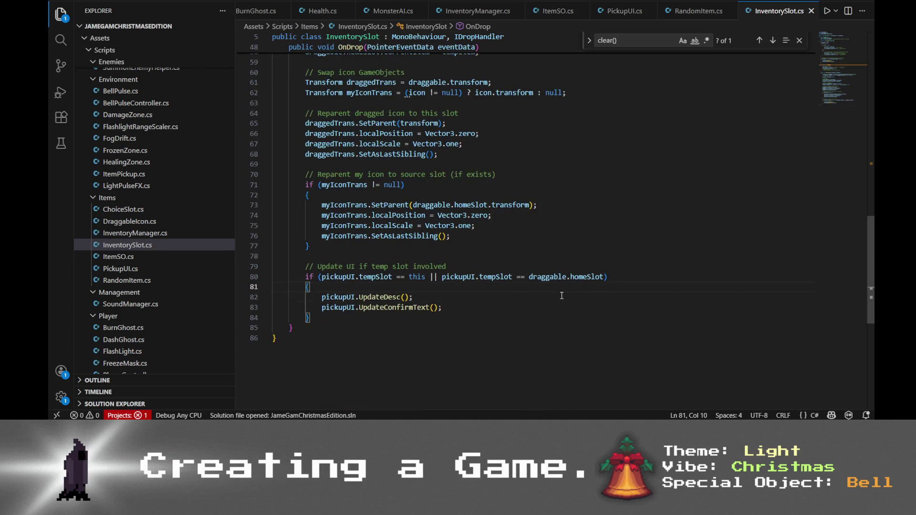
{"action": "left_click", "coordinate": [546, 257]}
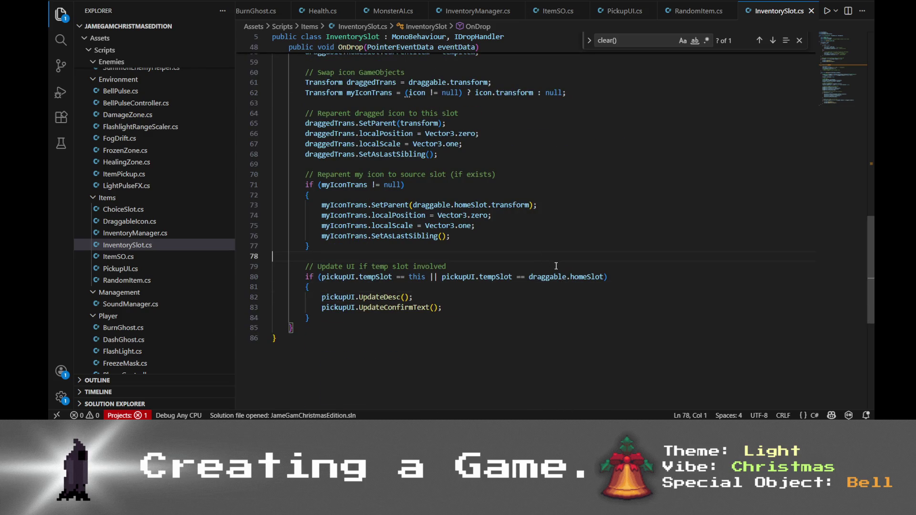
{"action": "key", "text": "ctrl+a"}
{"action": "key", "text": "alt+Tab"}
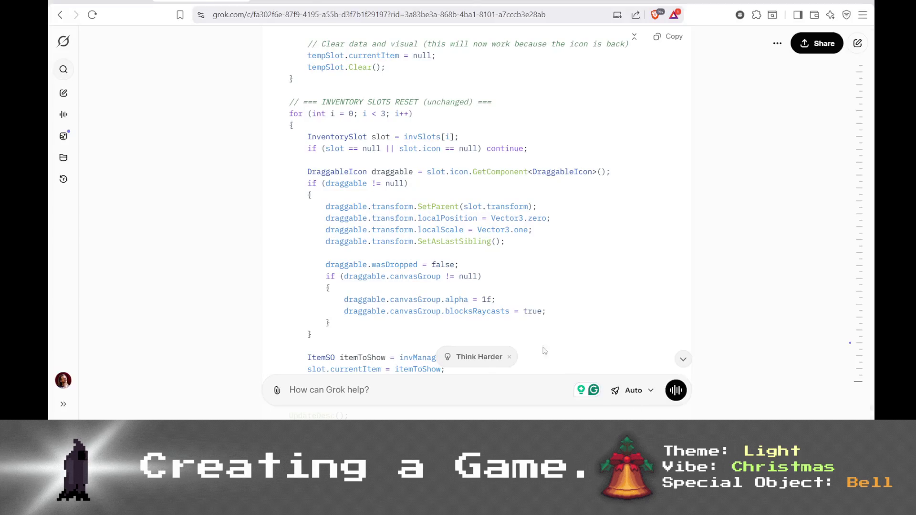
- Paste the InventorySlot code into Grok and send it, then stop the premature reply
{"action": "left_click", "coordinate": [372, 387]}
{"action": "key", "text": "ctrl+v"}
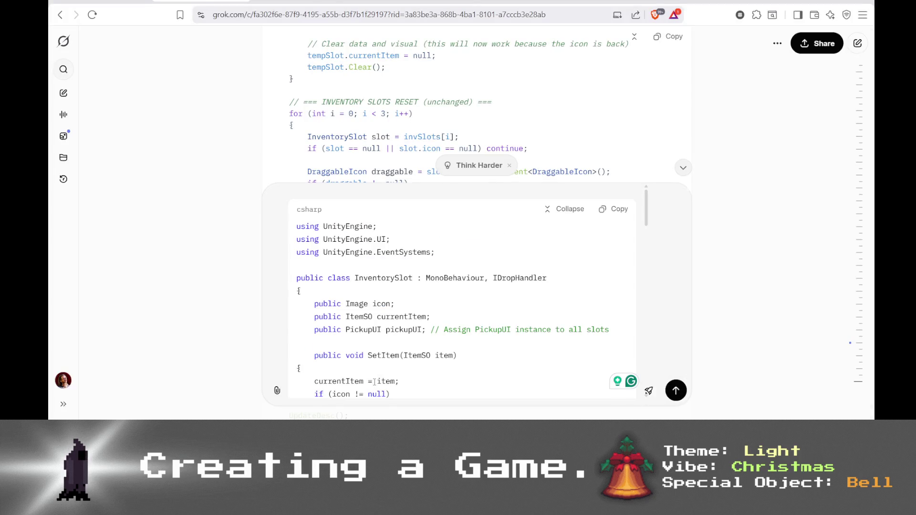
{"action": "key", "text": "Return"}
{"action": "left_click", "coordinate": [675, 388]}
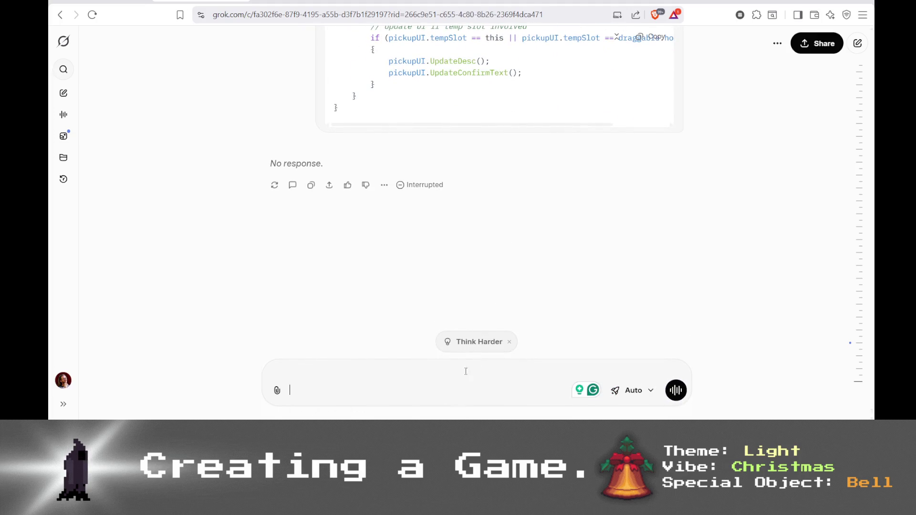
- Resend the code with '---' and a note that swapping an inventory item into the empty temp slot breaks everything
{"action": "key", "text": "ctrl+v"}
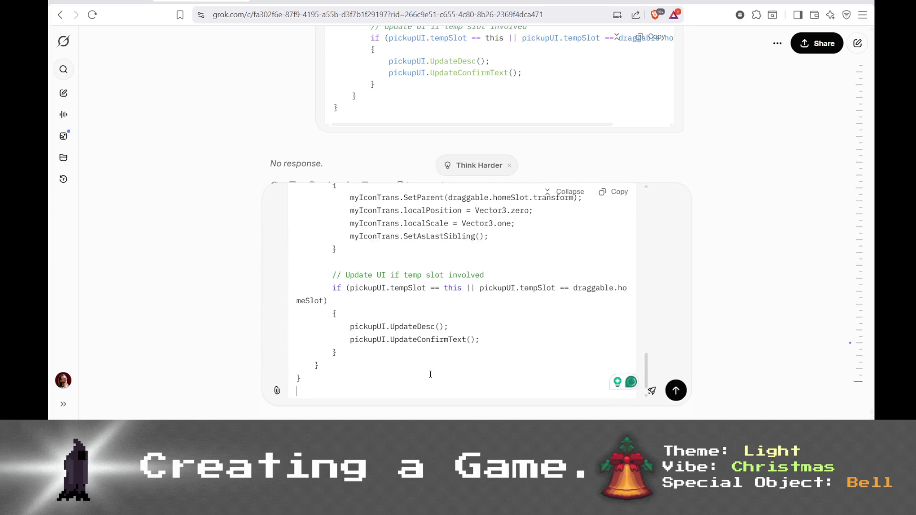
{"action": "key", "text": "shift+Return"}
{"action": "type", "text": "---"}
{"action": "key", "text": "shift+Return"}
{"action": "key", "text": "shift+Return"}
{"action": "type", "text": "Th"}
{"action": "key", "text": "BackSpace"}
{"action": "key", "text": "BackSpace"}
{"action": "type", "text": "The whole system "}
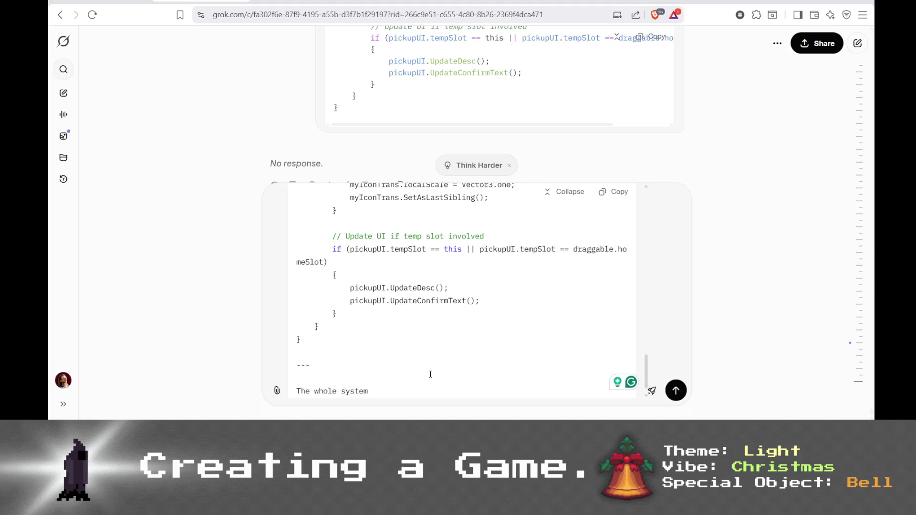
{"action": "type", "text": "seems to break down, "}
{"action": "type", "text": "when tryi"}
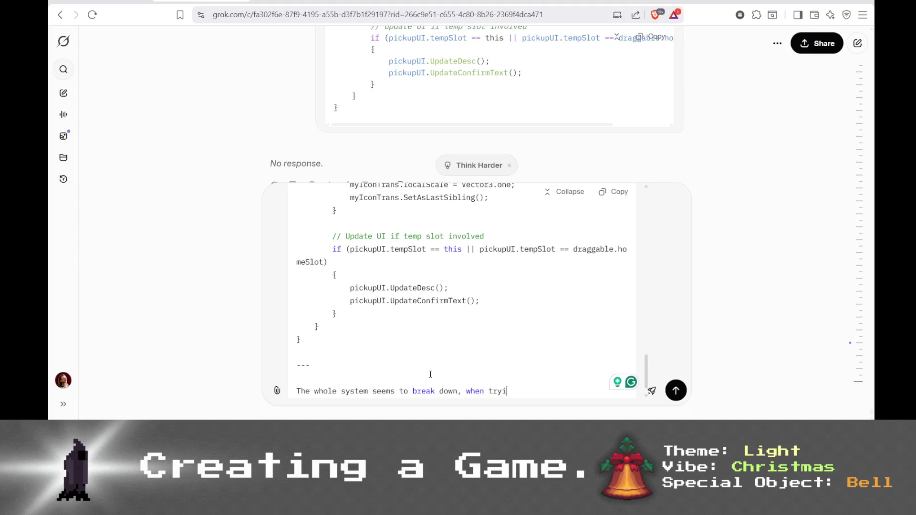
{"action": "type", "text": "ng to swap a"}
{"action": "type", "text": "n item from inve"}
{"action": "type", "text": "ry to the em"}
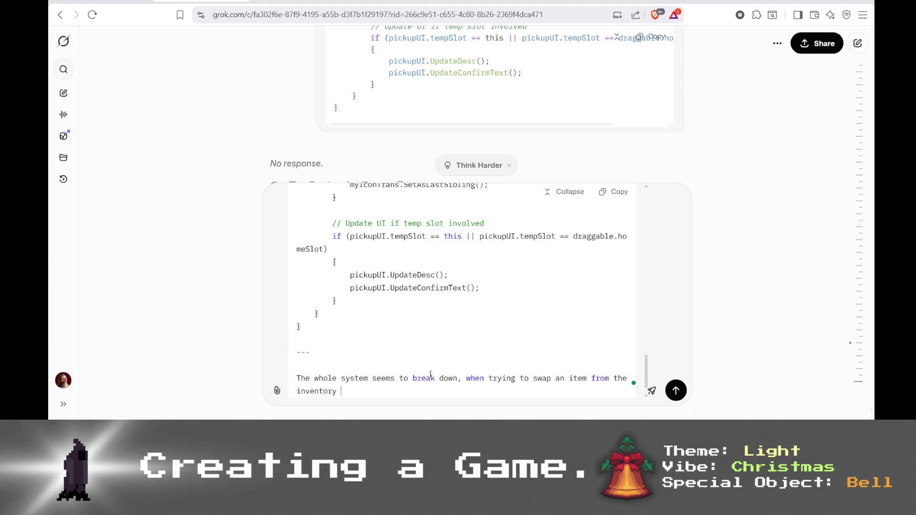
{"action": "key", "text": "BackSpace"}
{"action": "type", "text": "pty temp slo"}
{"action": "key", "text": "Return"}
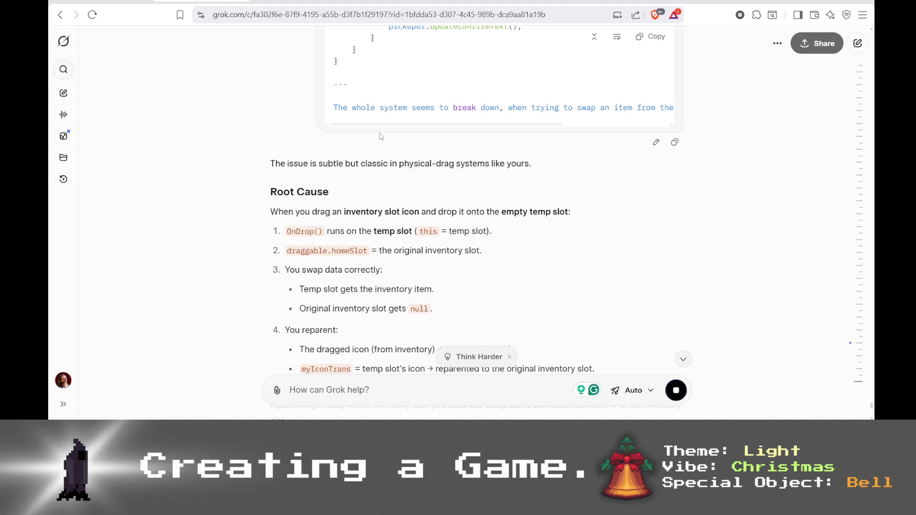
- Scroll through Grok's answer and copy its fixed OnDrop() code
{"action": "scroll", "coordinate": [405, 152], "scroll_direction": "down", "scroll_amount": 2}
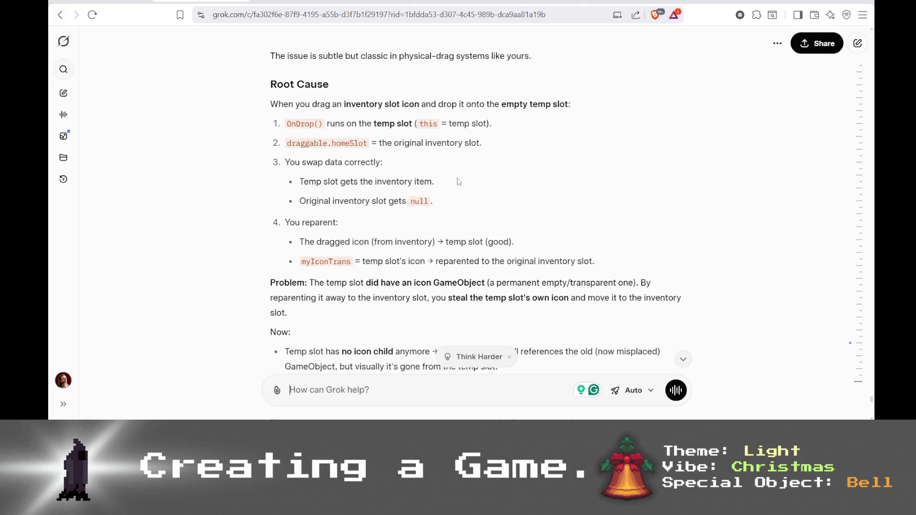
{"action": "scroll", "coordinate": [458, 182], "scroll_direction": "down", "scroll_amount": 1}
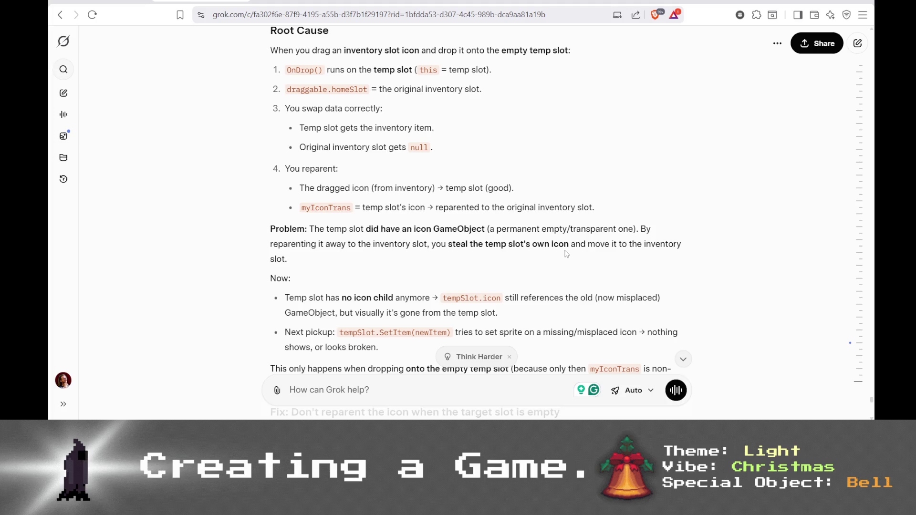
{"action": "scroll", "coordinate": [567, 254], "scroll_direction": "down", "scroll_amount": 3}
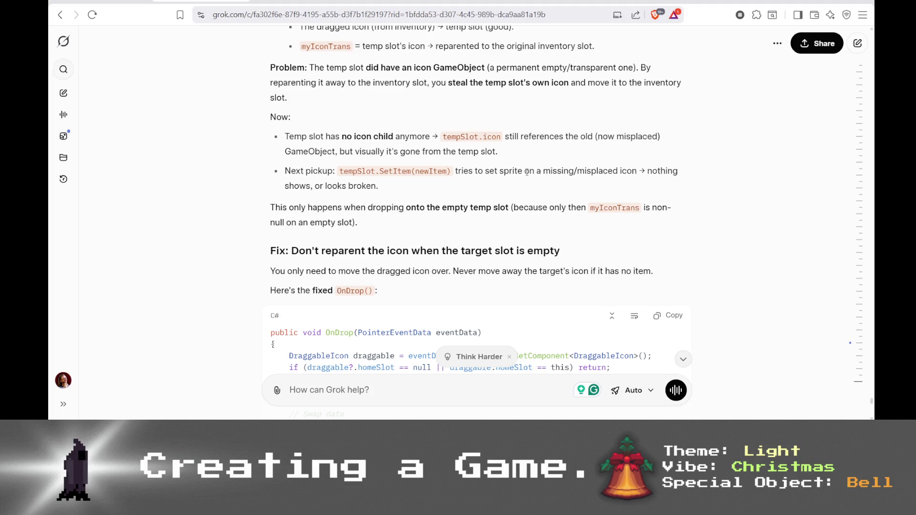
{"action": "scroll", "coordinate": [608, 191], "scroll_direction": "down", "scroll_amount": 3}
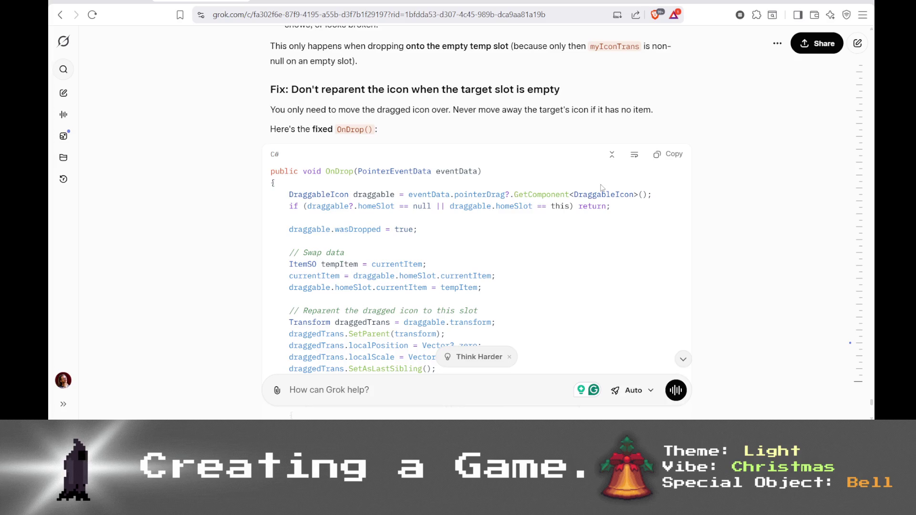
{"action": "scroll", "coordinate": [602, 187], "scroll_direction": "down", "scroll_amount": 2}
{"action": "scroll", "coordinate": [602, 187], "scroll_direction": "down", "scroll_amount": 4}
{"action": "scroll", "coordinate": [602, 188], "scroll_direction": "up", "scroll_amount": 4}
{"action": "left_click", "coordinate": [670, 47]}
- Replace the old OnDrop body from line 49 in InventorySlot.cs with Grok's version, then check Unity
{"action": "key", "text": "alt+Tab"}
{"action": "key", "text": "ctrl+v"}
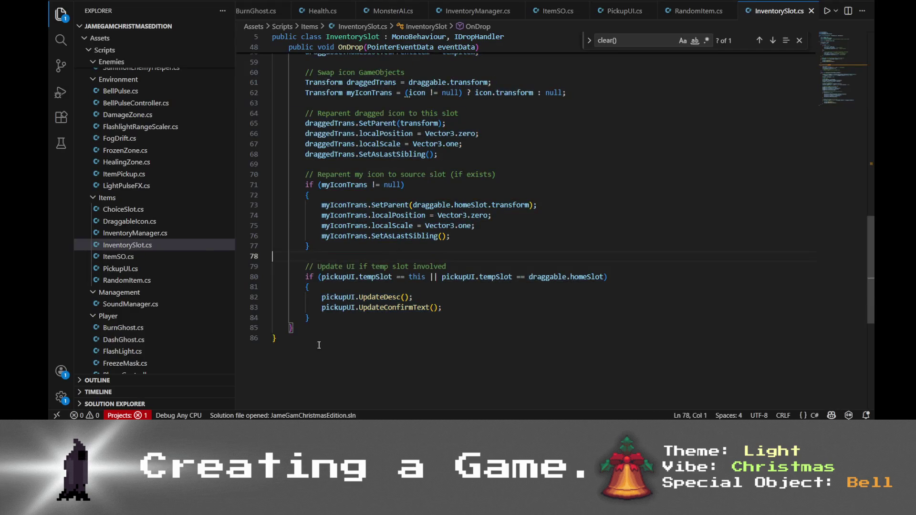
{"action": "mouse_move", "coordinate": [290, 93]}
{"action": "left_mouse_down"}
{"action": "mouse_move", "coordinate": [334, 153]}
{"action": "mouse_move", "coordinate": [348, 327]}
{"action": "left_mouse_up"}
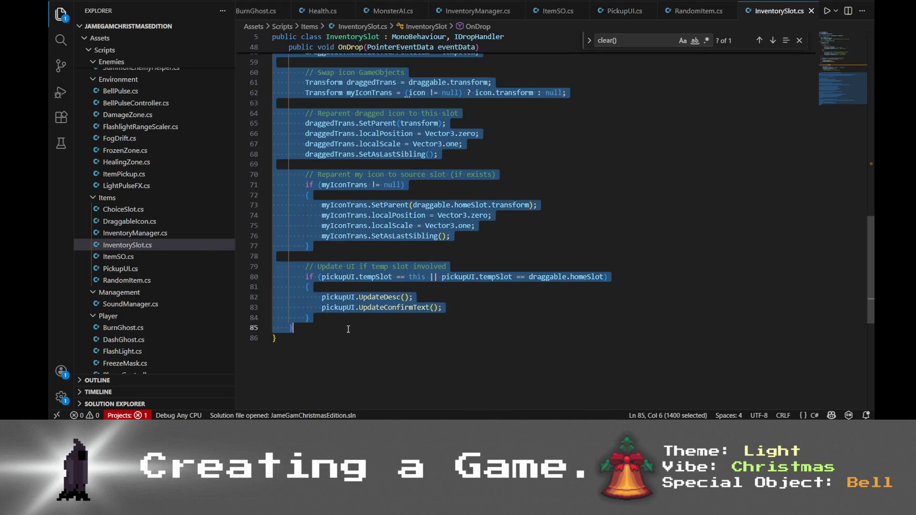
{"action": "key", "text": "ctrl+v"}
{"action": "key", "text": "alt+Tab"}
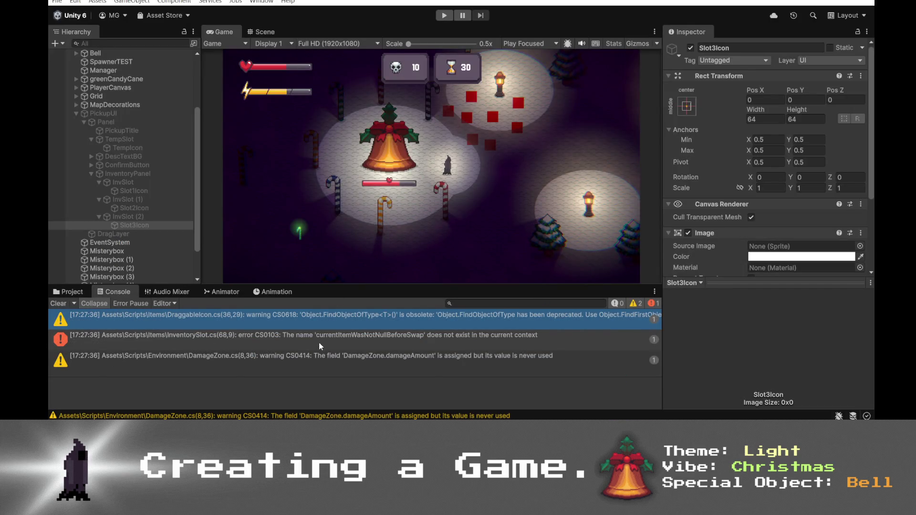
- Jump to the CS0103 currentItemWasNotNullBeforeSwap error line, then scroll Grok to its Correct Implementation
{"action": "left_click", "coordinate": [319, 342]}
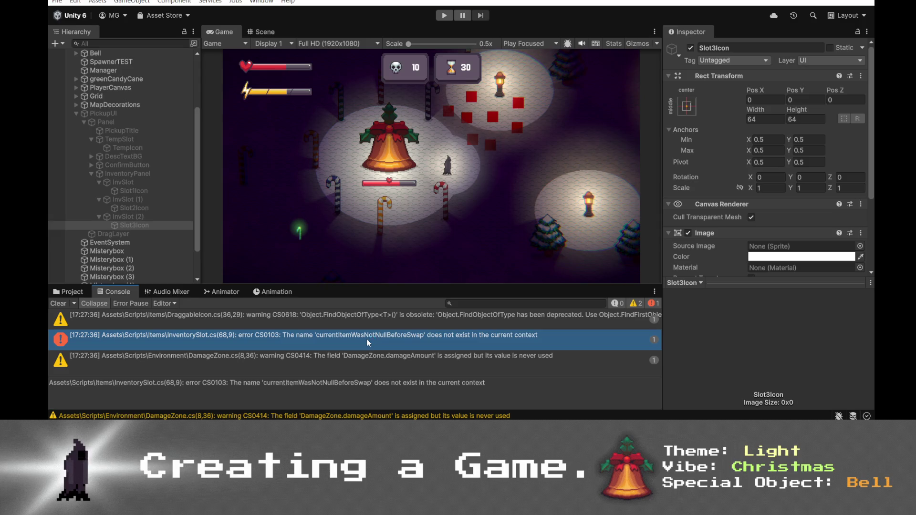
{"action": "double_click", "coordinate": [367, 343]}
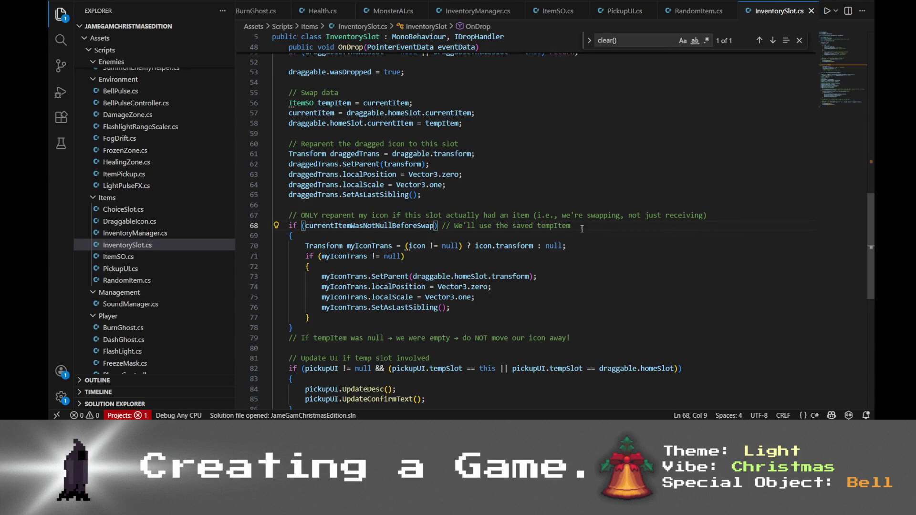
{"action": "key", "text": "alt+Tab"}
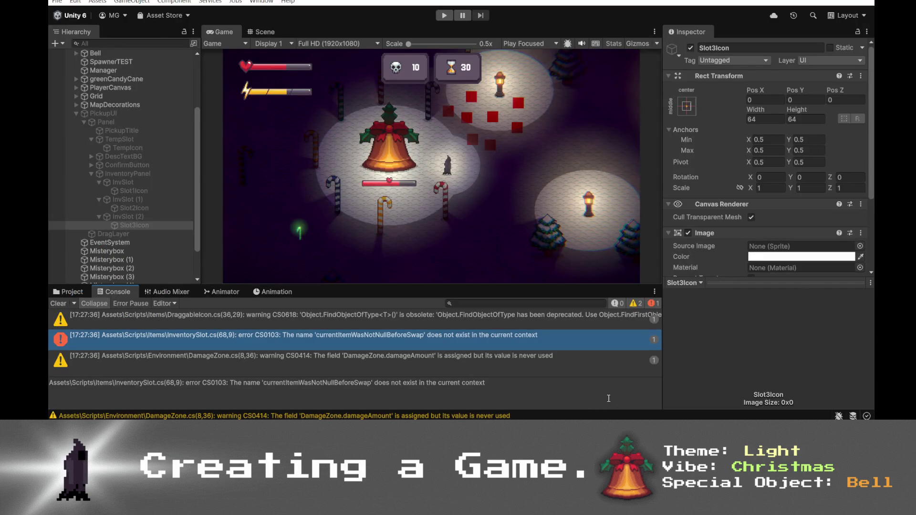
{"action": "key", "text": "alt+Tab"}
{"action": "scroll", "coordinate": [395, 239], "scroll_direction": "down", "scroll_amount": 8}
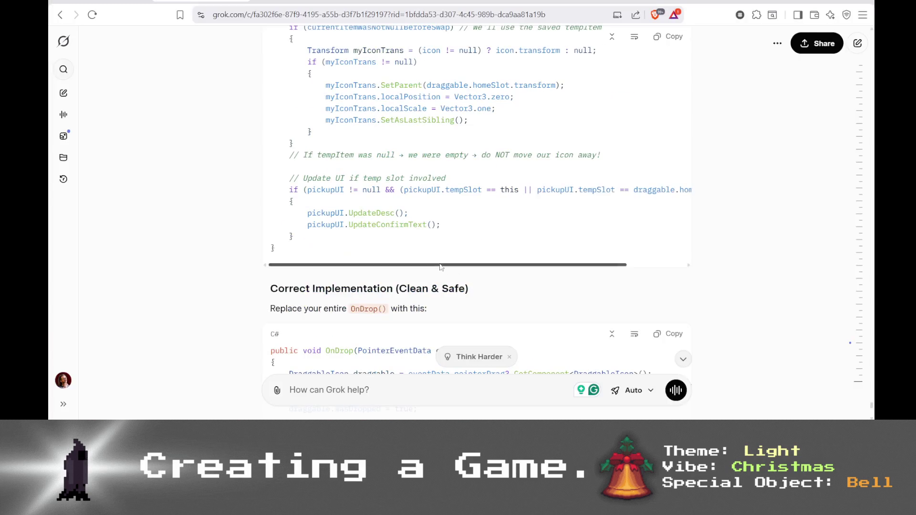
{"action": "scroll", "coordinate": [330, 159], "scroll_direction": "down", "scroll_amount": 2}
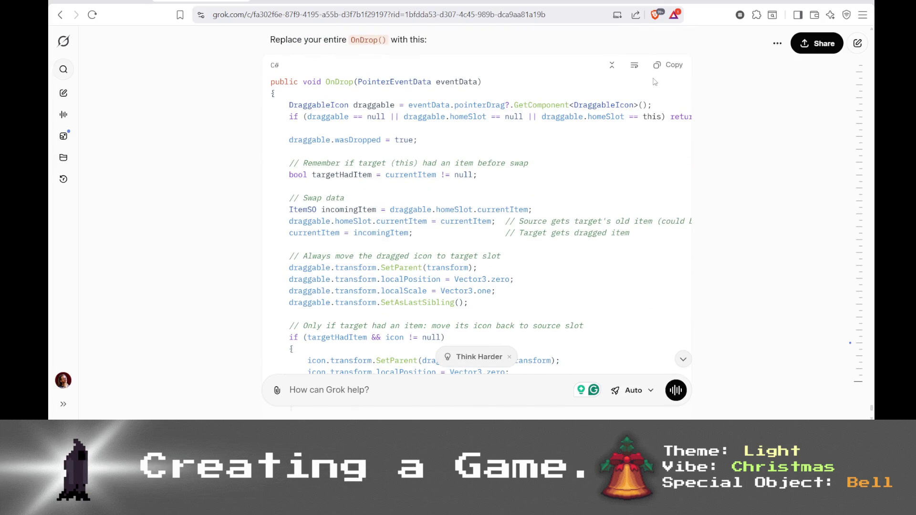
- Replace OnDrop (lines 48–87) in InventorySlot.cs with Grok's corrected targetHadItem version
{"action": "scroll", "coordinate": [647, 82], "scroll_direction": "down", "scroll_amount": 10}
{"action": "key", "text": "alt+Tab"}
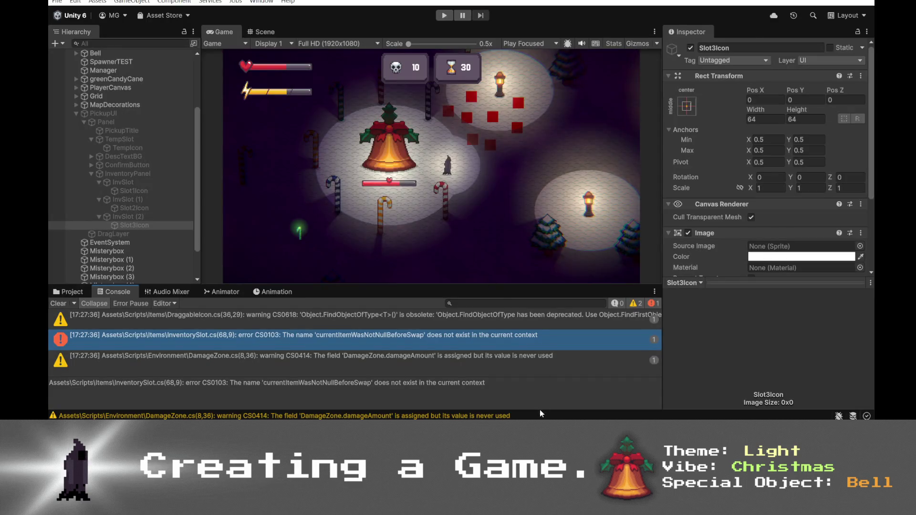
{"action": "key", "text": "alt+Tab"}
{"action": "scroll", "coordinate": [307, 170], "scroll_direction": "up", "scroll_amount": 3}
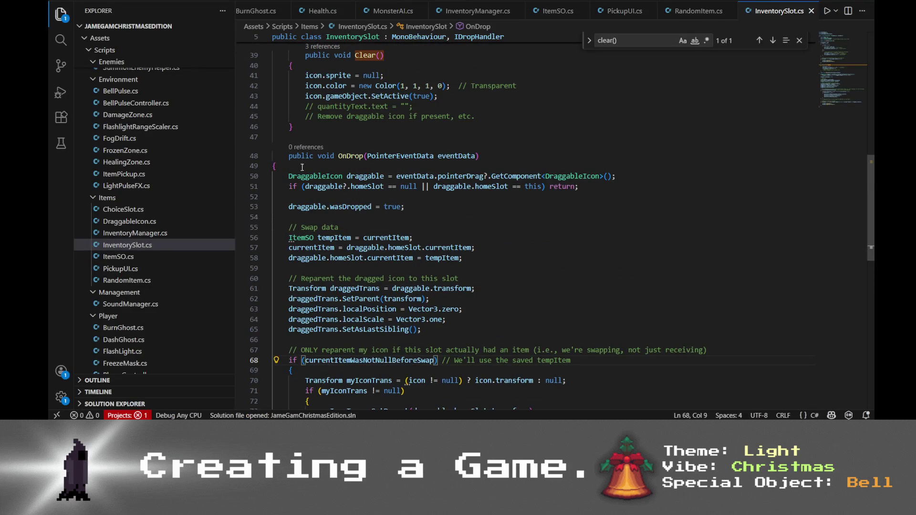
{"action": "left_click", "coordinate": [289, 156]}
{"action": "mouse_move", "coordinate": [290, 156]}
{"action": "left_mouse_down"}
{"action": "mouse_move", "coordinate": [334, 188]}
{"action": "mouse_move", "coordinate": [382, 329]}
{"action": "mouse_move", "coordinate": [407, 368]}
{"action": "left_mouse_up"}
{"action": "key", "text": "ctrl+v"}
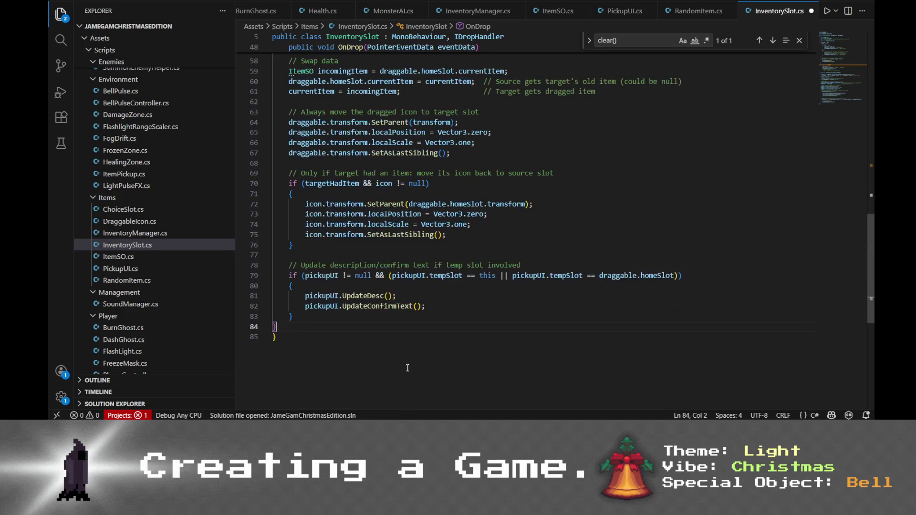
- Let Unity recompile the script and inspect the DraggableIcon warning details in the Console
{"action": "scroll", "coordinate": [413, 365], "scroll_direction": "up", "scroll_amount": 6}
{"action": "key", "text": "alt+Tab"}
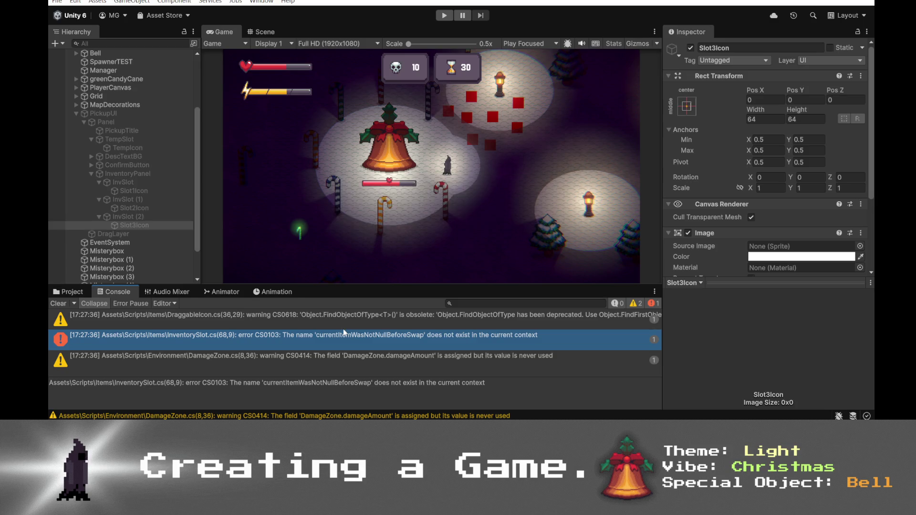
{"action": "left_click", "coordinate": [344, 310]}
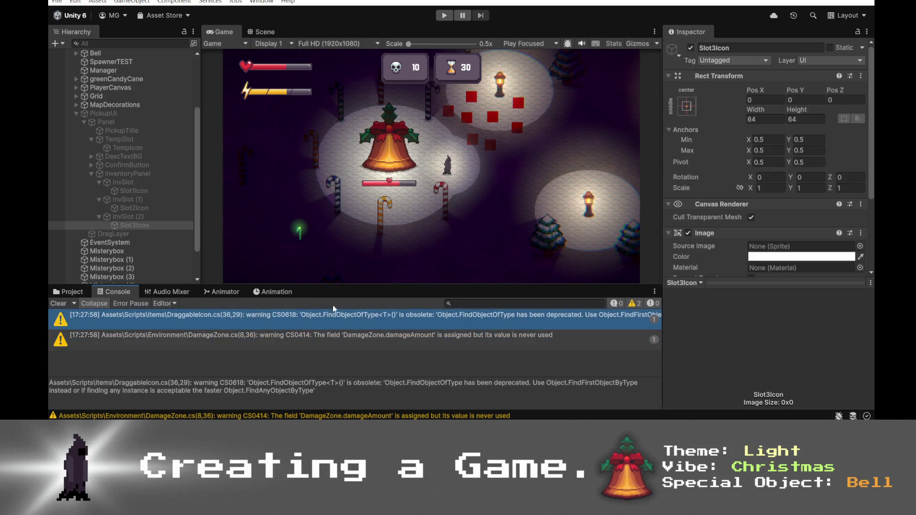
- Enter Play mode and move the Yellow and Blue Cane rewards from the temp slot into the inventory
{"action": "left_click", "coordinate": [445, 15]}
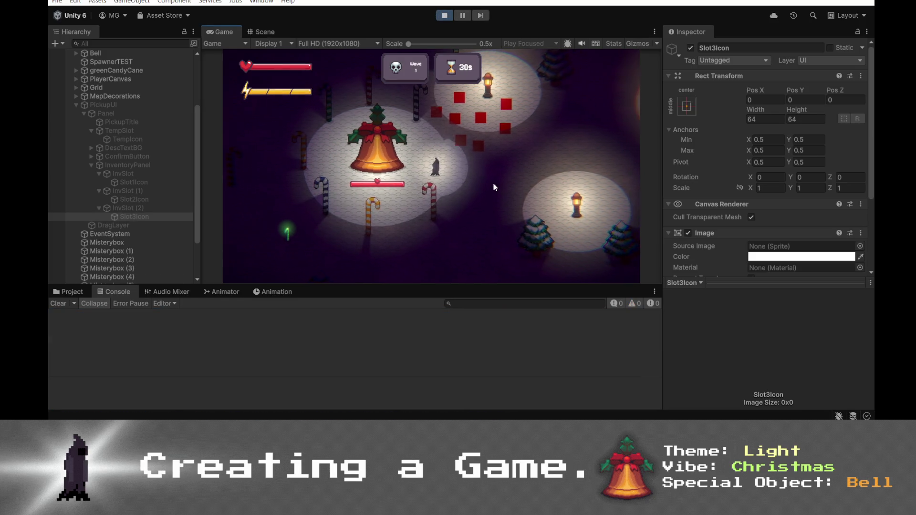
{"action": "left_click", "coordinate": [424, 170]}
{"action": "left_click_drag", "start_coordinate": [432, 111], "coordinate": [431, 237]}
{"action": "left_click", "coordinate": [432, 165]}
{"action": "mouse_move", "coordinate": [431, 111]}
{"action": "left_mouse_down"}
{"action": "mouse_move", "coordinate": [471, 215]}
{"action": "mouse_move", "coordinate": [431, 200]}
{"action": "mouse_move", "coordinate": [431, 237]}
{"action": "left_mouse_up"}
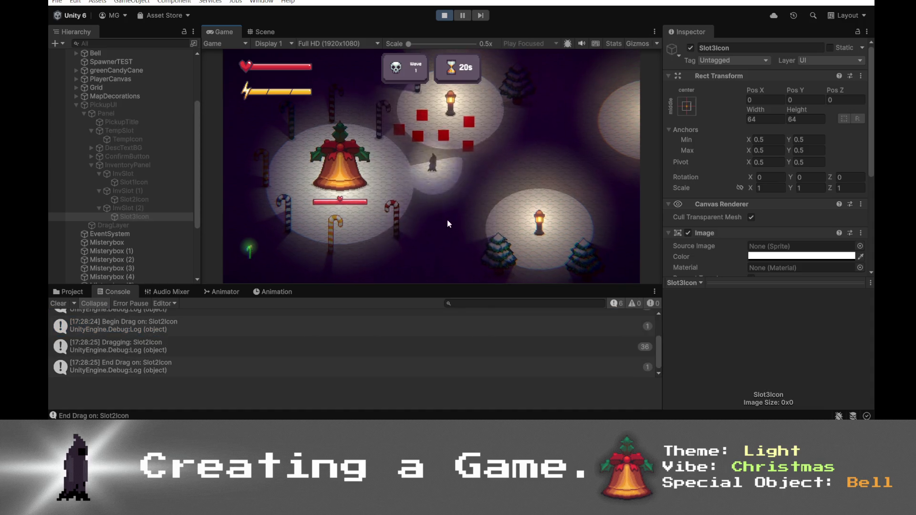
{"action": "left_click", "coordinate": [446, 214]}
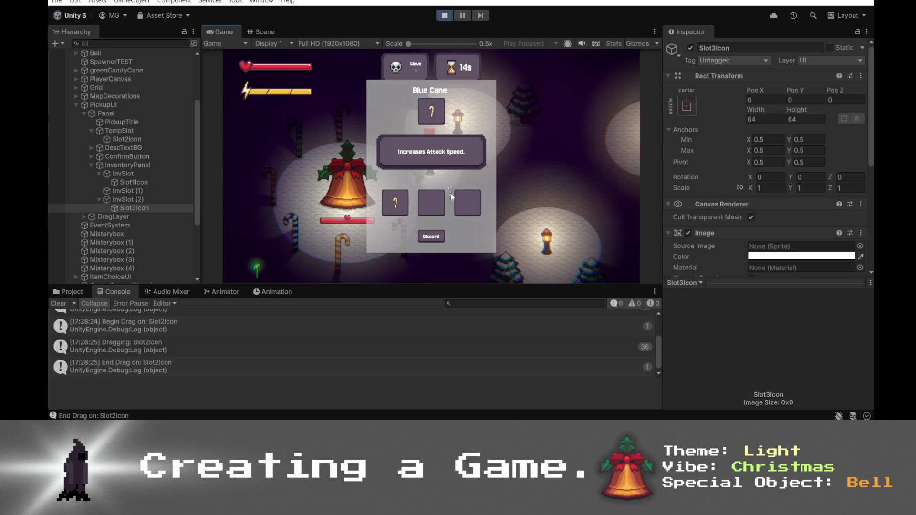
{"action": "left_click_drag", "start_coordinate": [439, 125], "coordinate": [468, 204]}
- Rearrange and swap canes among the three inventory slots, then stop the game
{"action": "left_click_drag", "start_coordinate": [395, 203], "coordinate": [451, 211]}
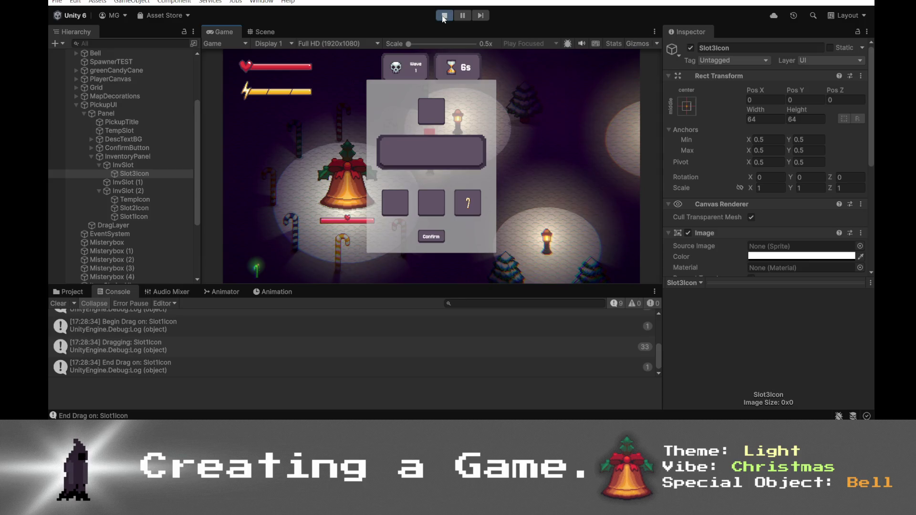
{"action": "left_click", "coordinate": [435, 237]}
{"action": "left_click", "coordinate": [477, 150]}
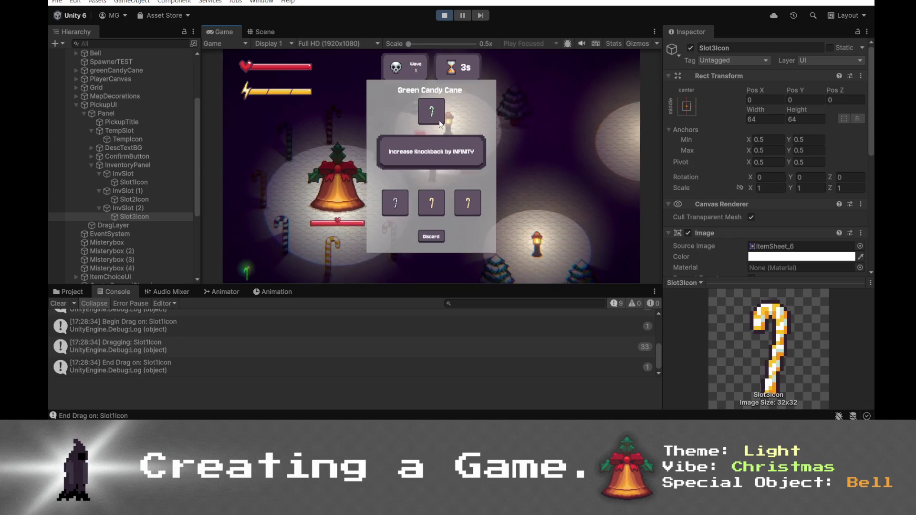
{"action": "mouse_move", "coordinate": [431, 201]}
{"action": "left_mouse_down"}
{"action": "mouse_move", "coordinate": [466, 205]}
{"action": "mouse_move", "coordinate": [399, 206]}
{"action": "mouse_move", "coordinate": [467, 204]}
{"action": "mouse_move", "coordinate": [405, 207]}
{"action": "mouse_move", "coordinate": [432, 201]}
{"action": "mouse_move", "coordinate": [458, 177]}
{"action": "mouse_move", "coordinate": [472, 180]}
{"action": "left_mouse_up"}
{"action": "mouse_move", "coordinate": [396, 203]}
{"action": "left_mouse_down"}
{"action": "mouse_move", "coordinate": [431, 143]}
{"action": "mouse_move", "coordinate": [431, 112]}
{"action": "mouse_move", "coordinate": [468, 200]}
{"action": "mouse_move", "coordinate": [395, 204]}
{"action": "left_mouse_up"}
{"action": "left_click_drag", "start_coordinate": [467, 203], "coordinate": [437, 207]}
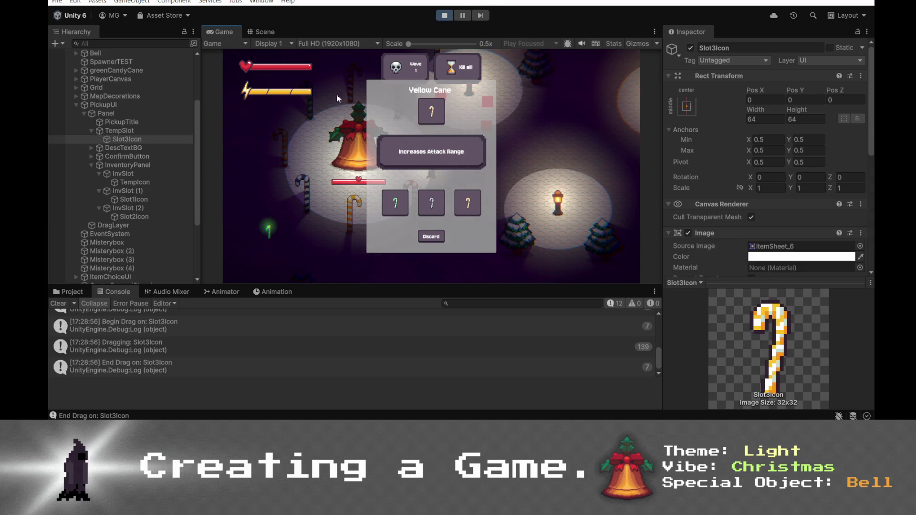
{"action": "left_click", "coordinate": [445, 15]}
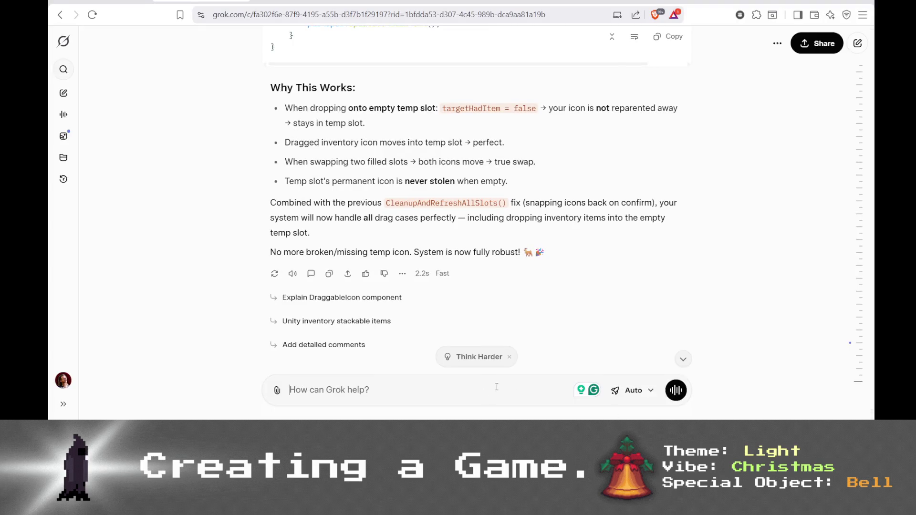
- Tell Grok that icons sometimes disappear when dragging between inventory slots
{"action": "type", "text": "I not"}
{"action": "type", "text": "iced another issue when dr"}
{"action": "type", "text": "aggi"}
{"action": "type", "text": "etwe"}
{"action": "type", "text": "inventory skt"}
{"action": "type", "text": "ots,"}
{"action": "type", "text": "ems t"}
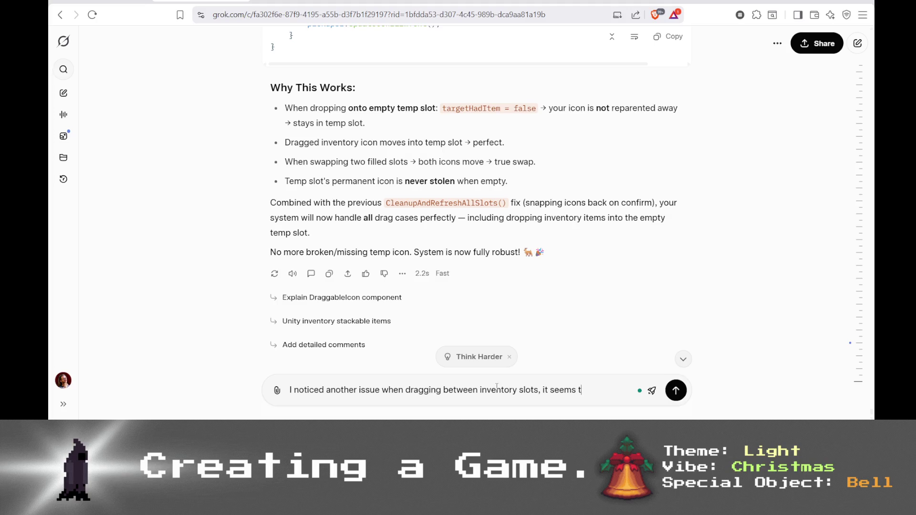
{"action": "type", "text": "hat sometimes the icons disappear then to"}
{"action": "key", "text": "Return"}
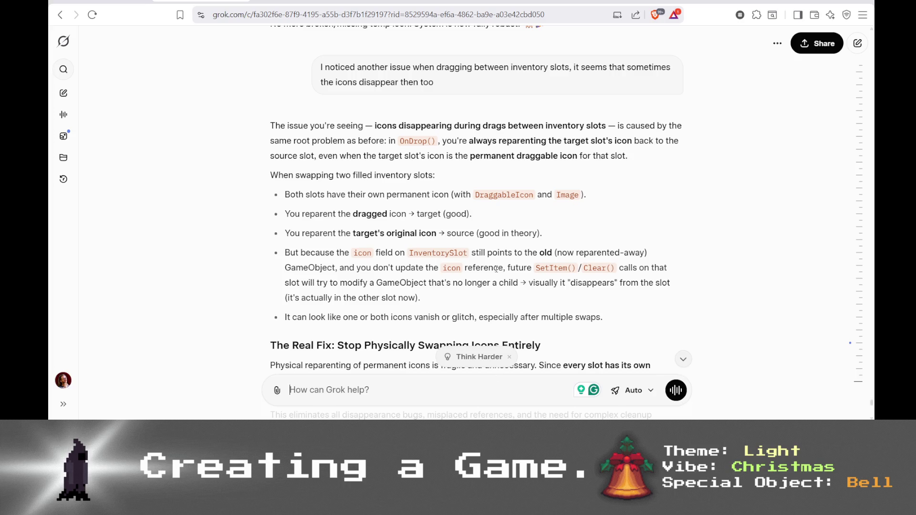
- Scroll through Grok's answer to review the recommended OnDrop rewrite
{"action": "scroll", "coordinate": [498, 306], "scroll_direction": "down", "scroll_amount": 3}
{"action": "scroll", "coordinate": [504, 154], "scroll_direction": "down", "scroll_amount": 6}
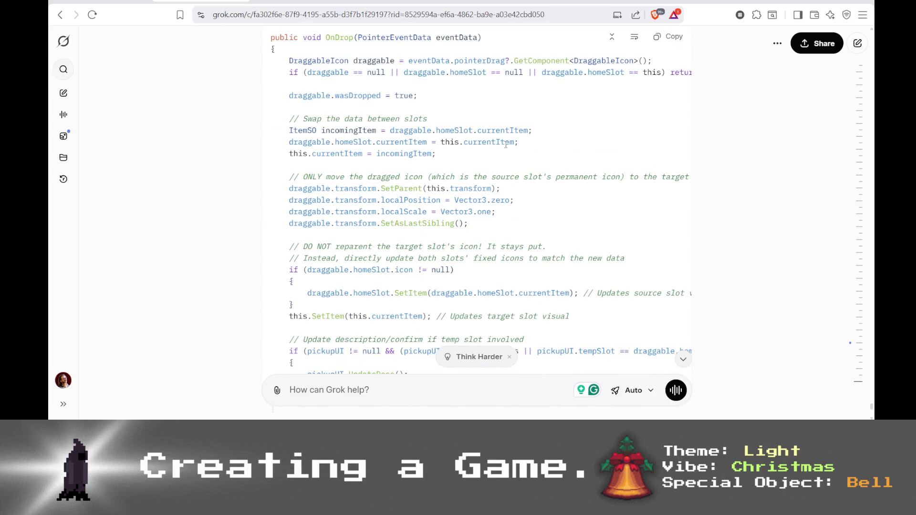
{"action": "scroll", "coordinate": [512, 143], "scroll_direction": "up", "scroll_amount": 4}
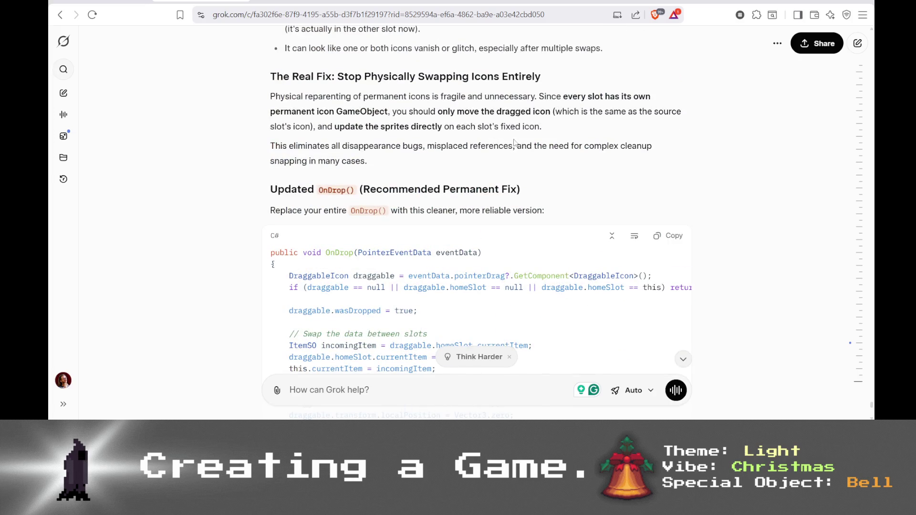
{"action": "scroll", "coordinate": [529, 144], "scroll_direction": "down", "scroll_amount": 7}
{"action": "scroll", "coordinate": [573, 198], "scroll_direction": "up", "scroll_amount": 3}
{"action": "scroll", "coordinate": [586, 195], "scroll_direction": "up", "scroll_amount": 2}
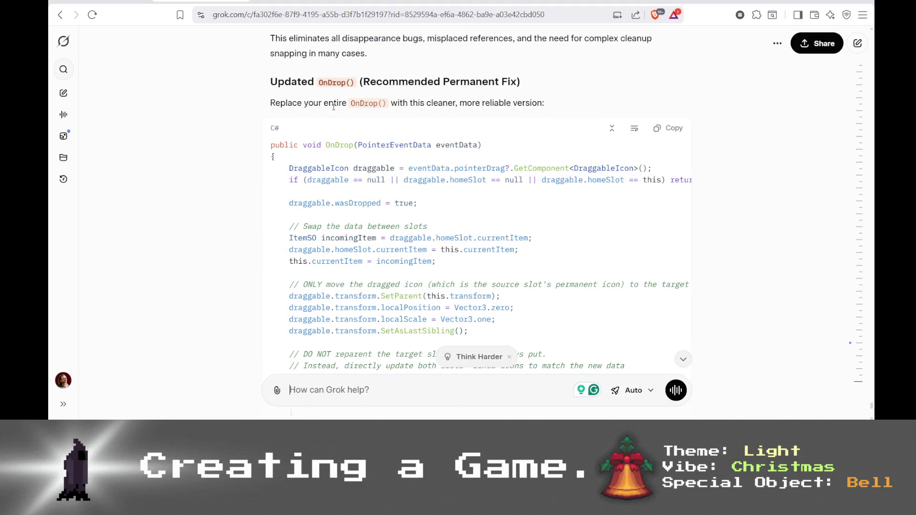
{"action": "scroll", "coordinate": [634, 138], "scroll_direction": "down", "scroll_amount": 10}
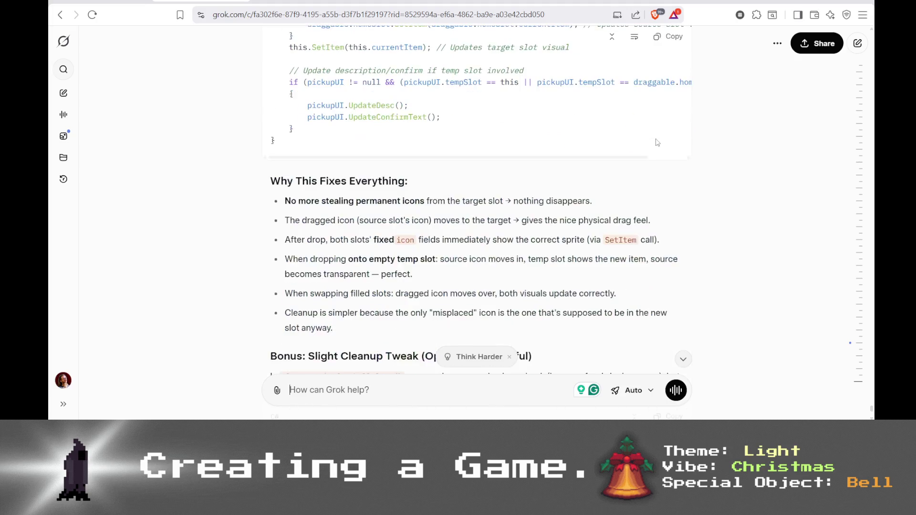
{"action": "scroll", "coordinate": [660, 148], "scroll_direction": "up", "scroll_amount": 3}
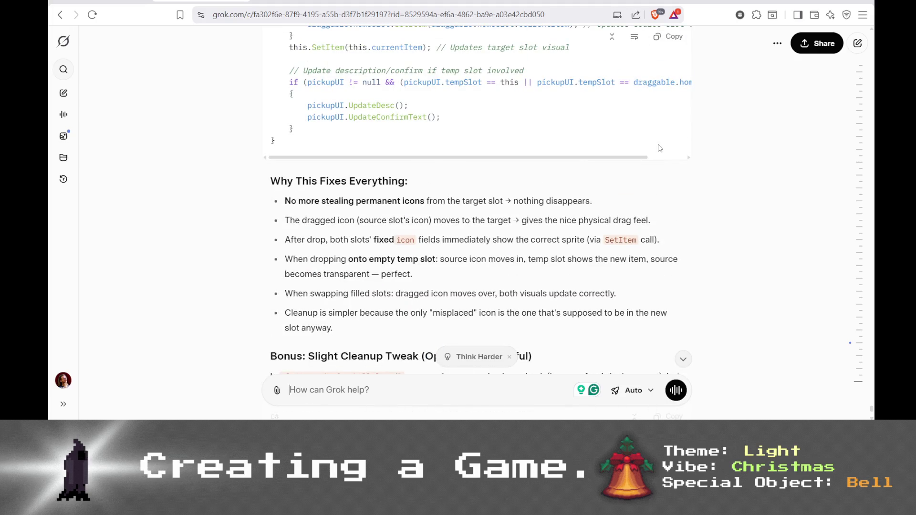
{"action": "scroll", "coordinate": [660, 148], "scroll_direction": "down", "scroll_amount": 5}
{"action": "scroll", "coordinate": [687, 86], "scroll_direction": "up", "scroll_amount": 10}
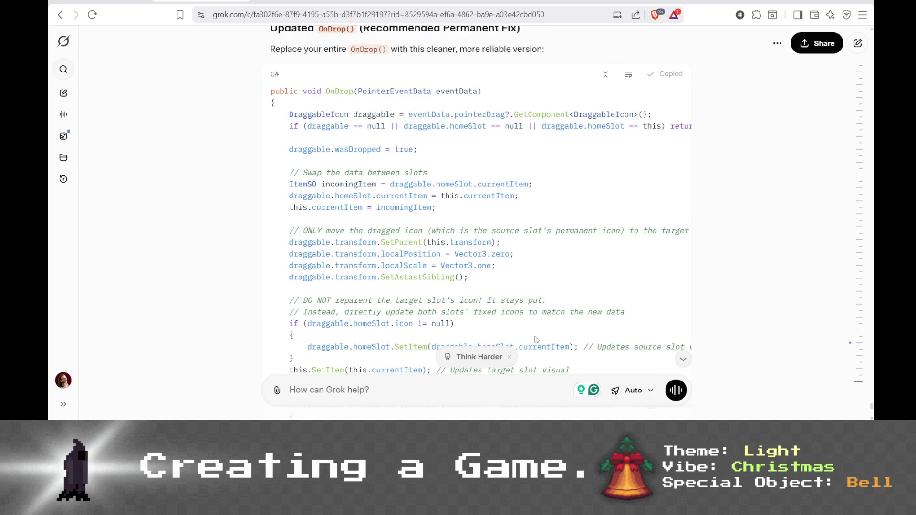
- Replace the old OnDrop body in InventorySlot.cs with Grok's SetItem-based code and let Unity recompile
{"action": "key", "text": "alt+Tab"}
{"action": "mouse_move", "coordinate": [296, 100]}
{"action": "left_mouse_down"}
{"action": "mouse_move", "coordinate": [406, 162]}
{"action": "mouse_move", "coordinate": [417, 261]}
{"action": "mouse_move", "coordinate": [345, 271]}
{"action": "mouse_move", "coordinate": [277, 242]}
{"action": "mouse_move", "coordinate": [287, 58]}
{"action": "mouse_move", "coordinate": [288, 145]}
{"action": "left_mouse_up"}
{"action": "key", "text": "ctrl+v"}
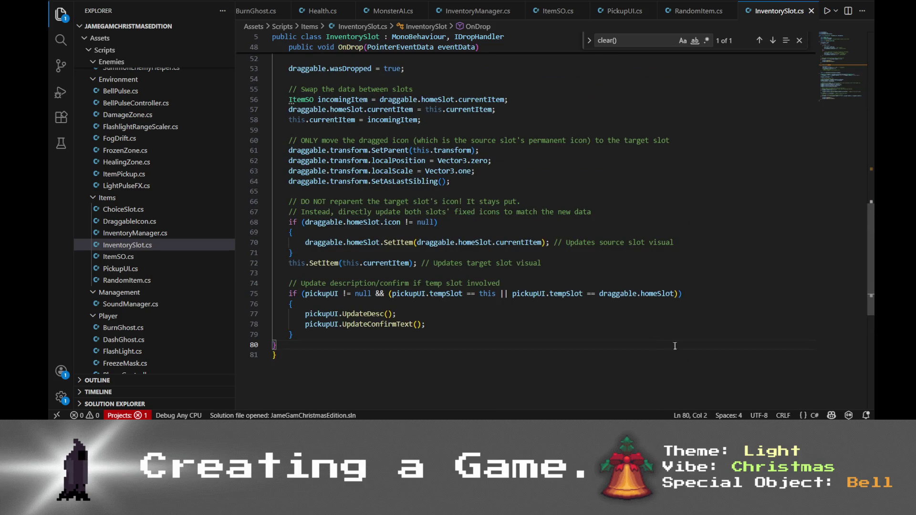
{"action": "key", "text": "alt+Tab"}
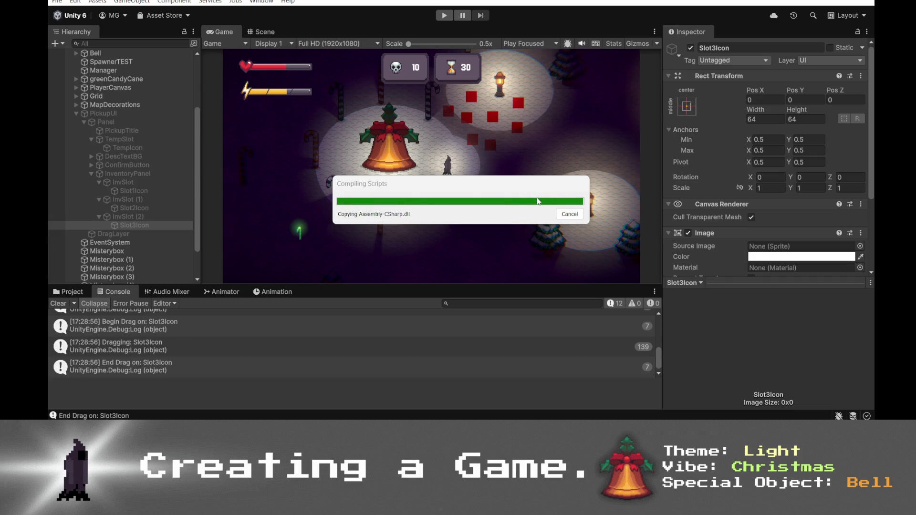
- Clear the Console, start Play mode, and move the first reward cane into the left inventory slot
{"action": "left_click", "coordinate": [54, 304]}
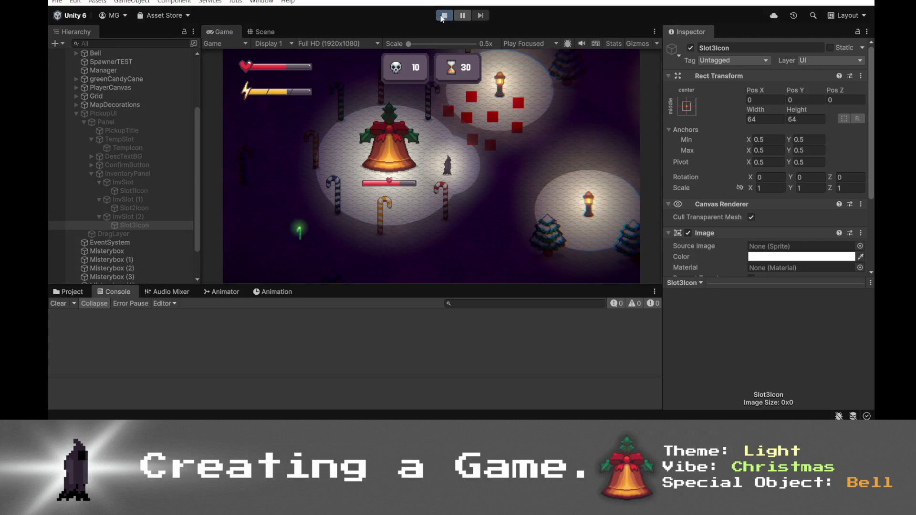
{"action": "left_click", "coordinate": [442, 15]}
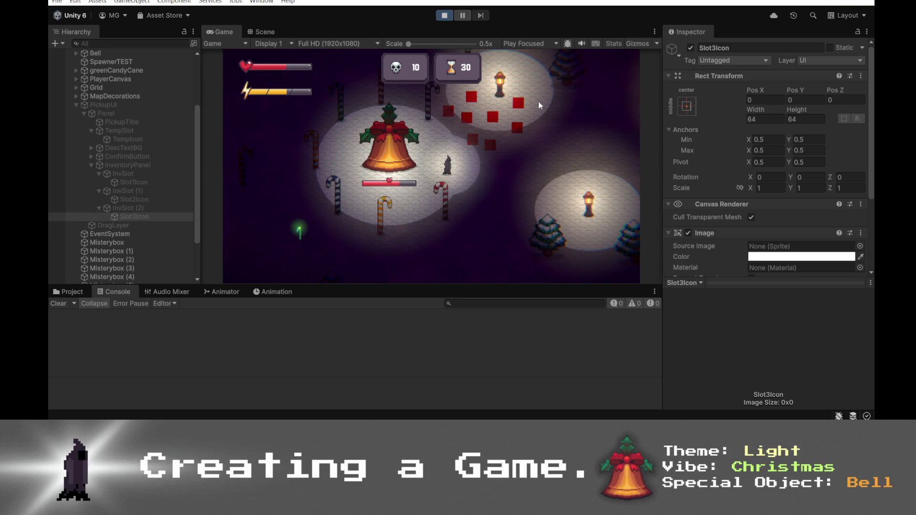
{"action": "key", "text": "w"}
{"action": "key", "text": "d"}
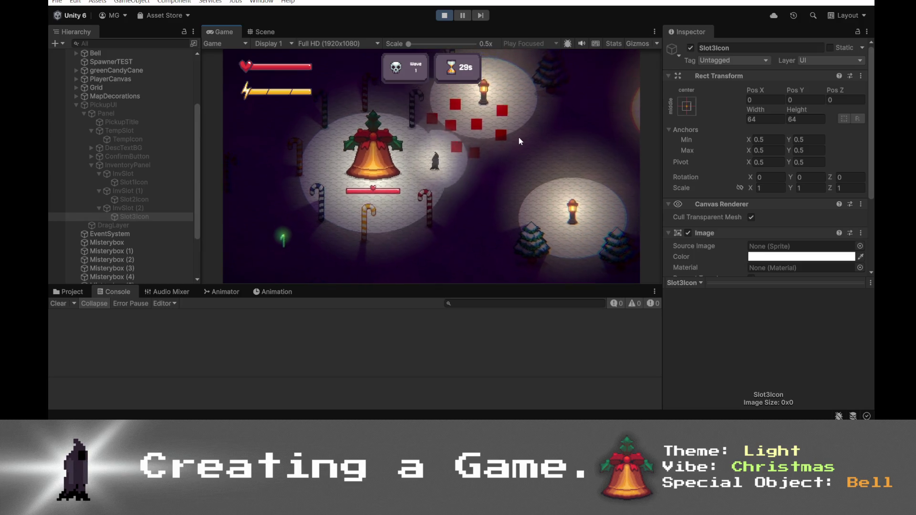
{"action": "left_click", "coordinate": [434, 172]}
{"action": "mouse_move", "coordinate": [431, 112]}
{"action": "left_mouse_down"}
{"action": "mouse_move", "coordinate": [432, 203]}
{"action": "mouse_move", "coordinate": [431, 119]}
{"action": "left_mouse_up"}
{"action": "mouse_move", "coordinate": [432, 203]}
{"action": "left_mouse_down"}
{"action": "mouse_move", "coordinate": [396, 206]}
{"action": "mouse_move", "coordinate": [431, 203]}
{"action": "mouse_move", "coordinate": [417, 201]}
{"action": "mouse_move", "coordinate": [427, 186]}
{"action": "mouse_move", "coordinate": [433, 109]}
{"action": "left_mouse_up"}
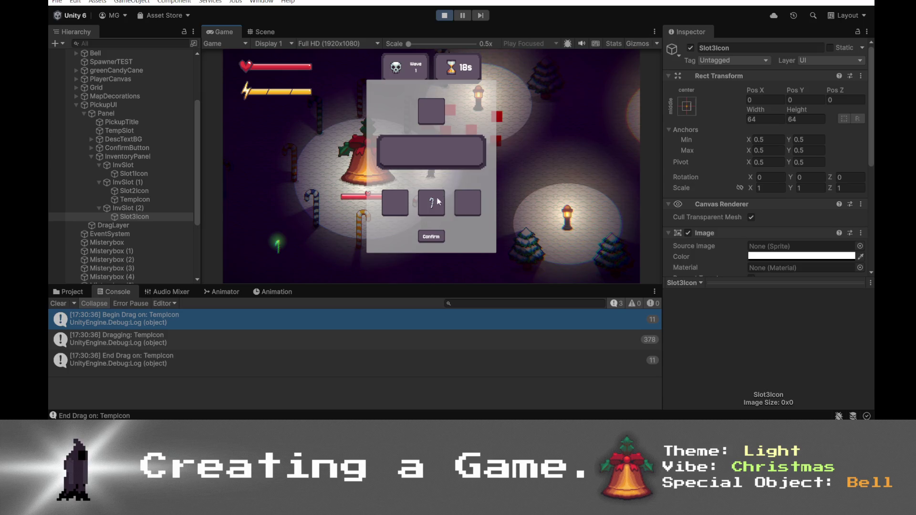
{"action": "left_click", "coordinate": [432, 236]}
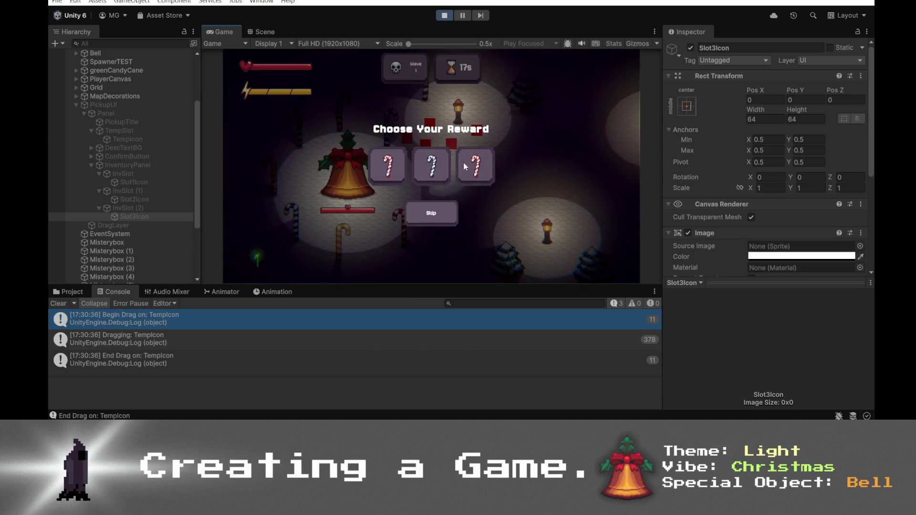
- Place the Red Cane in the left slot and the Blue Cane in the right slot
{"action": "left_click", "coordinate": [463, 165]}
{"action": "mouse_move", "coordinate": [405, 178]}
{"action": "left_mouse_down"}
{"action": "mouse_move", "coordinate": [394, 211]}
{"action": "mouse_move", "coordinate": [427, 204]}
{"action": "mouse_move", "coordinate": [399, 205]}
{"action": "left_mouse_up"}
{"action": "left_click", "coordinate": [431, 237]}
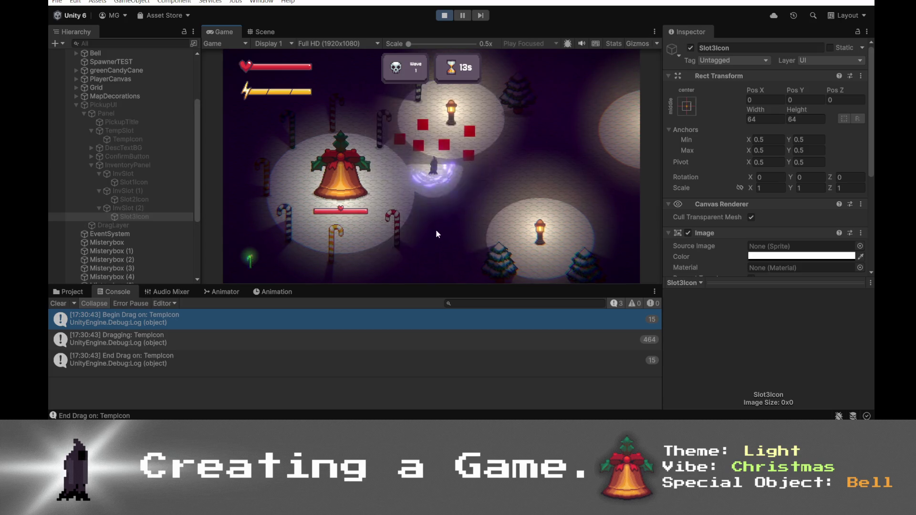
{"action": "left_click", "coordinate": [435, 166]}
{"action": "mouse_move", "coordinate": [428, 121]}
{"action": "left_mouse_down"}
{"action": "mouse_move", "coordinate": [468, 209]}
{"action": "mouse_move", "coordinate": [385, 202]}
{"action": "mouse_move", "coordinate": [483, 203]}
{"action": "mouse_move", "coordinate": [425, 208]}
{"action": "mouse_move", "coordinate": [460, 203]}
{"action": "mouse_move", "coordinate": [449, 209]}
{"action": "left_mouse_up"}
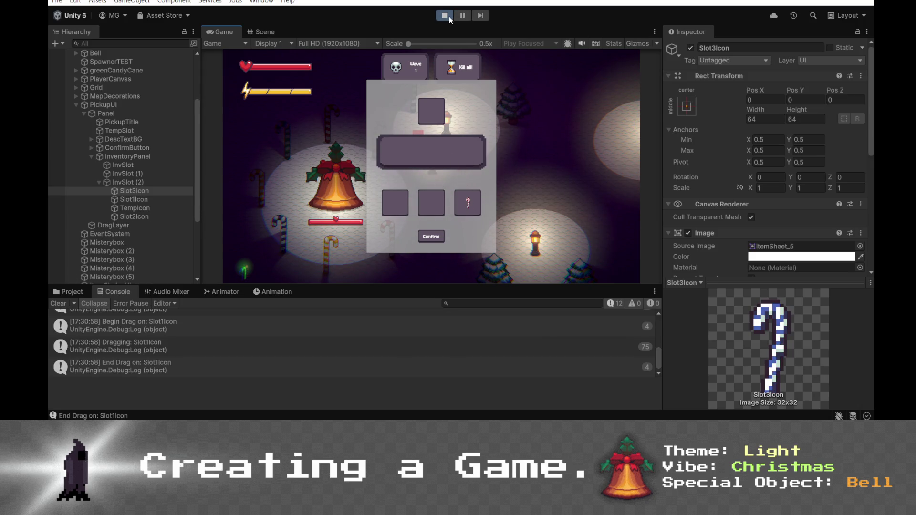
- Drag the cane from the third slot into the middle slot, then stop the game
{"action": "left_click", "coordinate": [468, 205]}
{"action": "left_click_drag", "start_coordinate": [468, 205], "coordinate": [432, 115]}
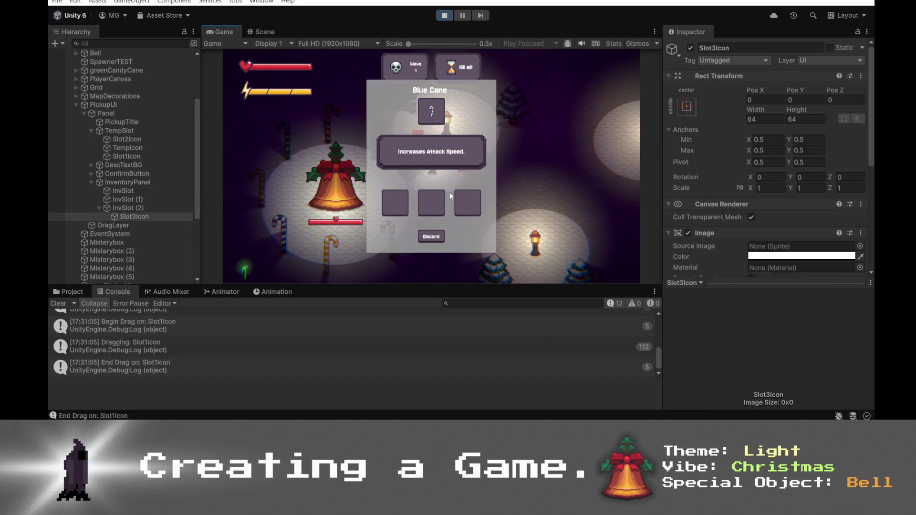
{"action": "mouse_move", "coordinate": [473, 212]}
{"action": "left_mouse_down"}
{"action": "mouse_move", "coordinate": [424, 99]}
{"action": "mouse_move", "coordinate": [432, 203]}
{"action": "left_mouse_up"}
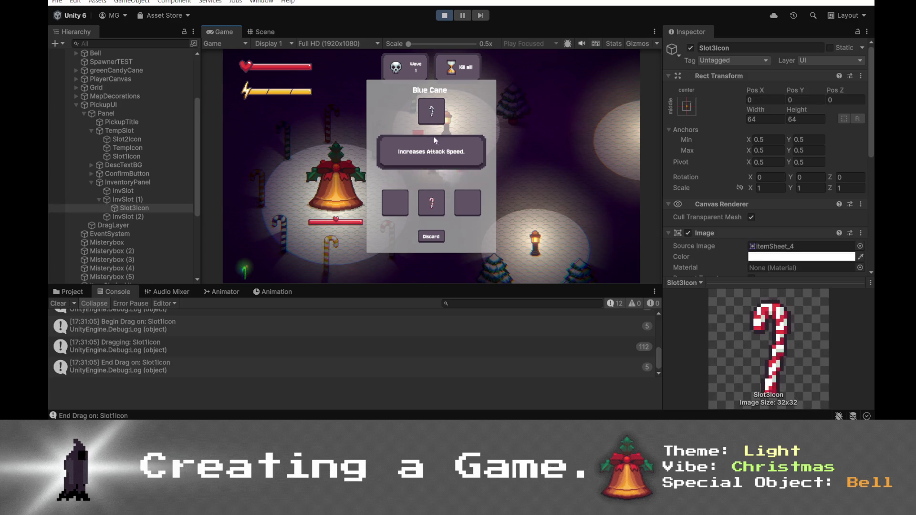
{"action": "mouse_move", "coordinate": [431, 112]}
{"action": "left_mouse_down"}
{"action": "mouse_move", "coordinate": [431, 209]}
{"action": "mouse_move", "coordinate": [433, 110]}
{"action": "mouse_move", "coordinate": [420, 179]}
{"action": "mouse_move", "coordinate": [431, 203]}
{"action": "mouse_move", "coordinate": [431, 112]}
{"action": "left_mouse_up"}
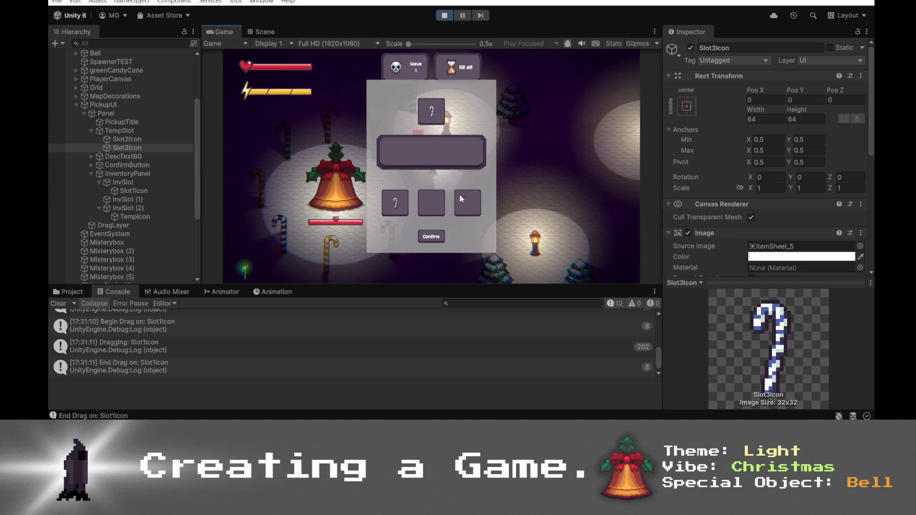
{"action": "left_click", "coordinate": [447, 17]}
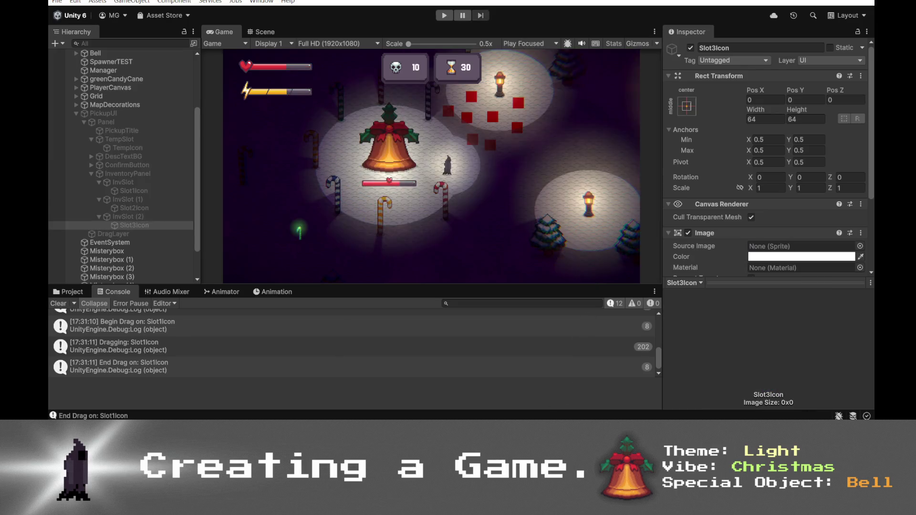
- Compare InventorySlot.cs's OnDrop against Grok's suggested code, then go back to the Unity editor
{"action": "key", "text": "alt+Tab"}
{"action": "left_click", "coordinate": [506, 224]}
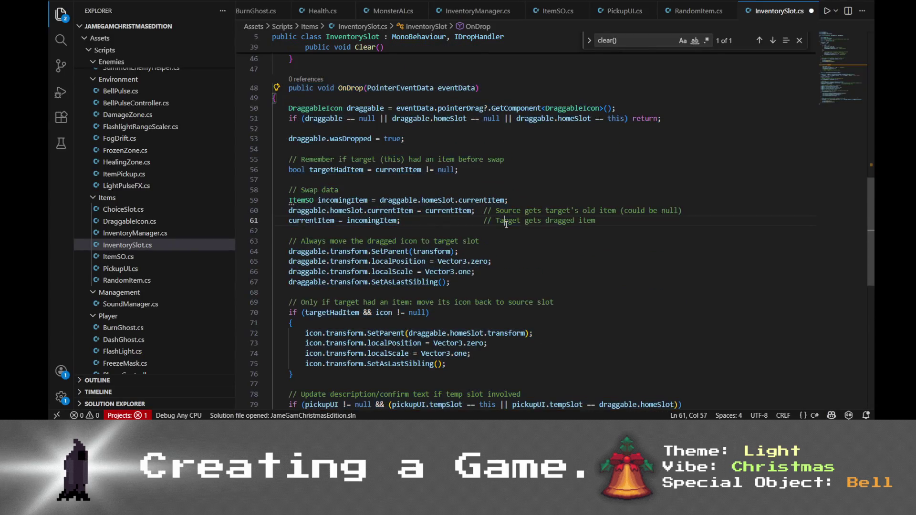
{"action": "key", "text": "alt+Tab"}
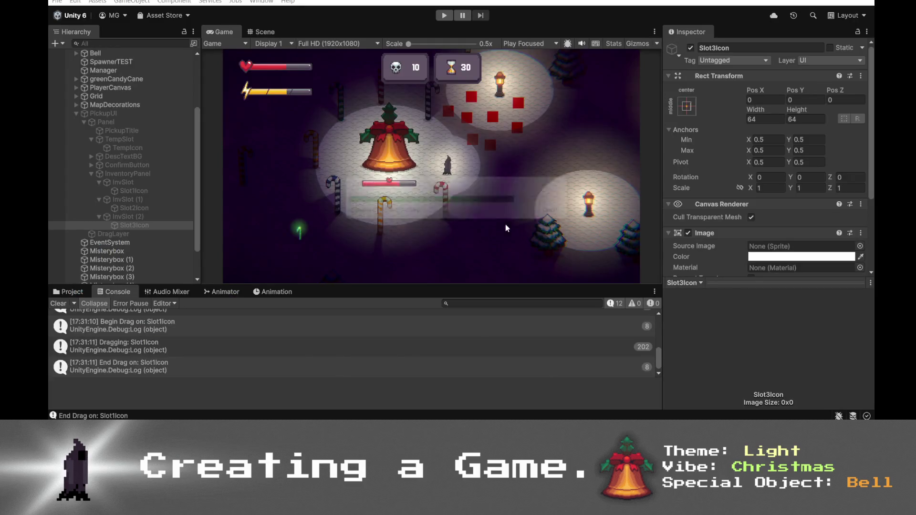
{"action": "key", "text": "alt+Tab"}
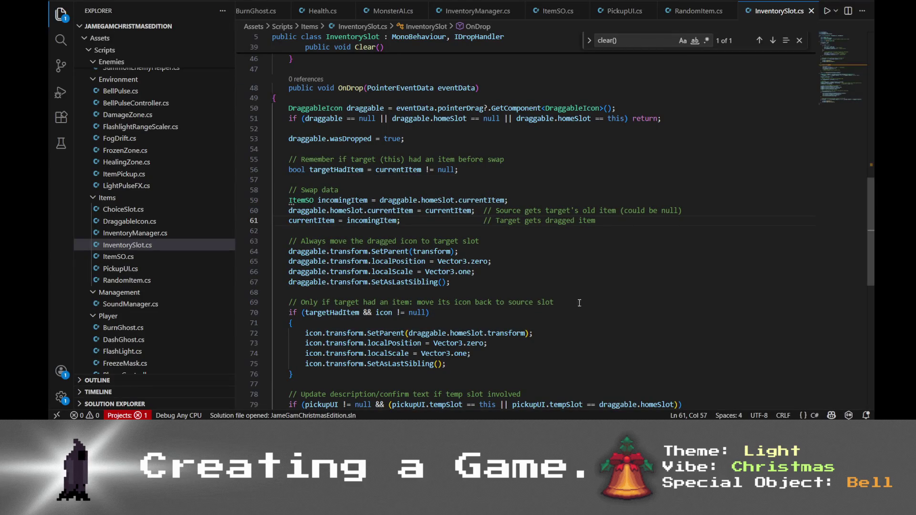
{"action": "key", "text": "alt+Tab"}
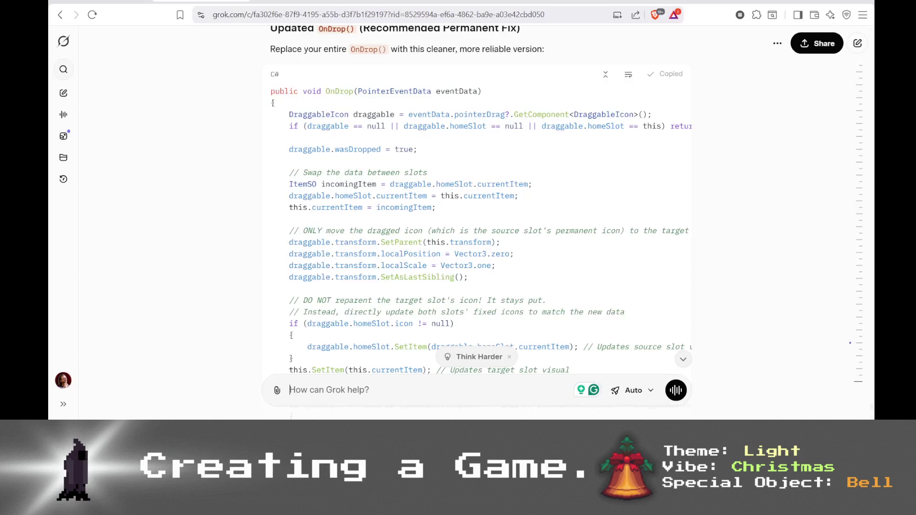
{"action": "key", "text": "alt+Tab"}
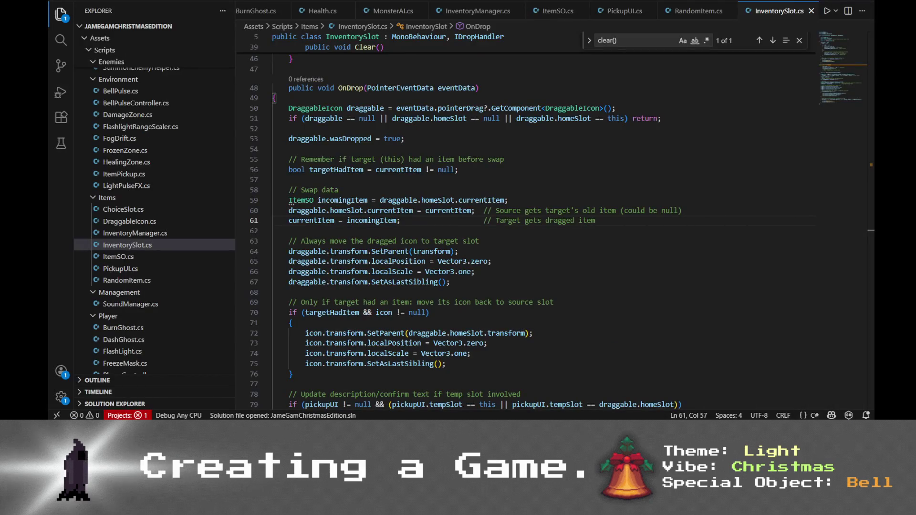
{"action": "key", "text": "alt+Tab"}
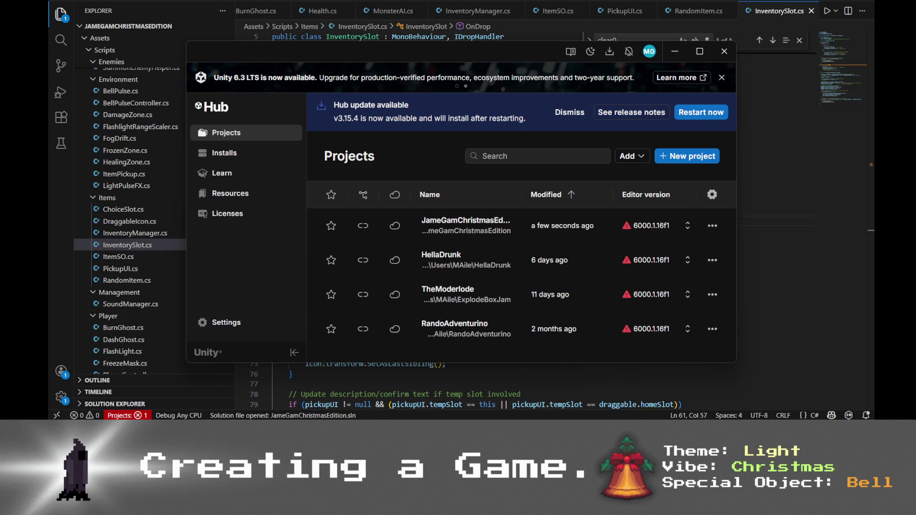
{"action": "key", "text": "alt+Tab"}
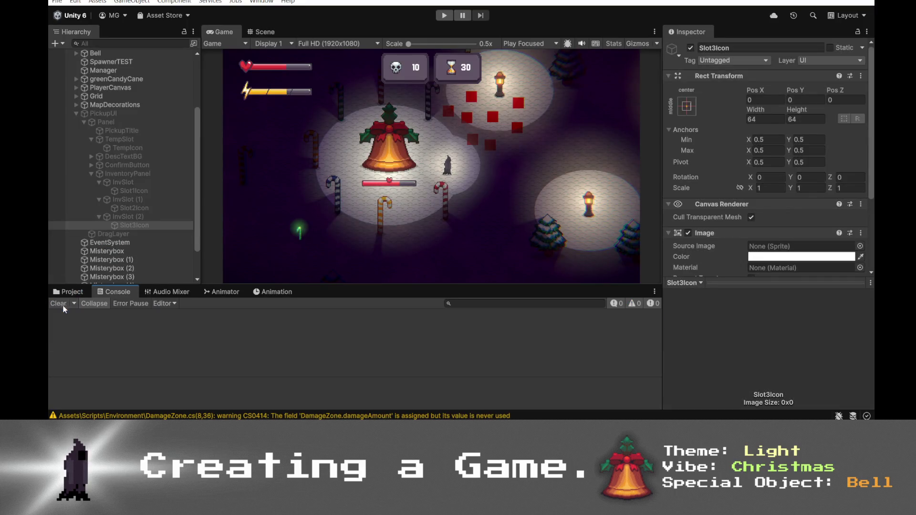